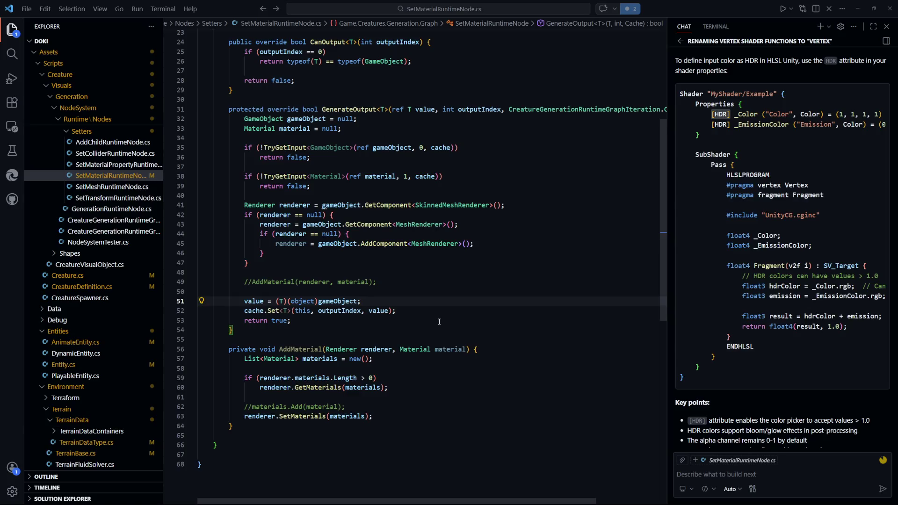
# Review how AddMaterial reads renderer.materials and the GetMaterials length check on lines 59–60.
pyautogui.doubleClick(316, 378)
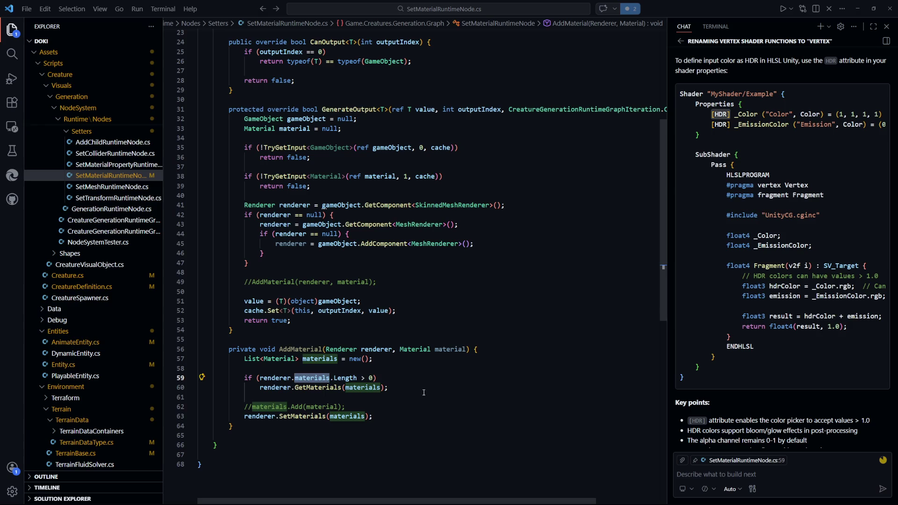
pyautogui.click(405, 386)
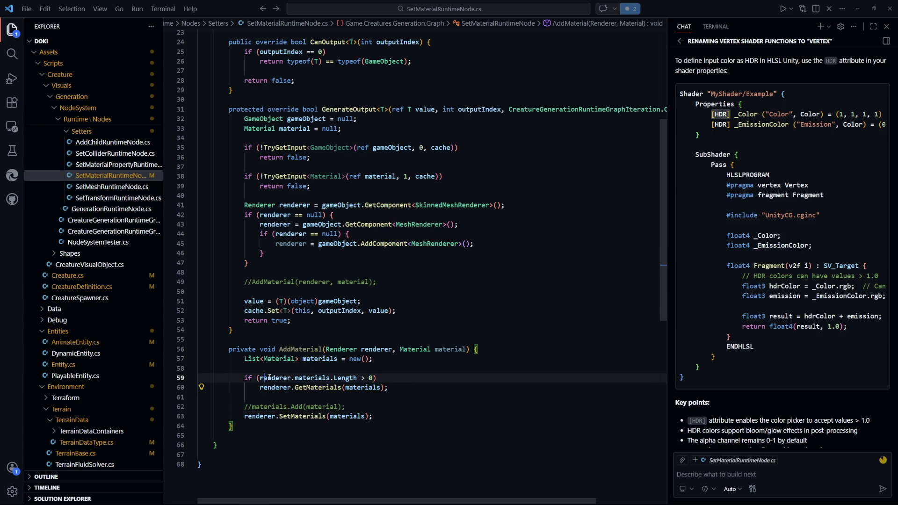
pyautogui.moveTo(261, 378); pyautogui.dragTo(330, 376)
pyautogui.click(345, 416)
pyautogui.moveTo(388, 387); pyautogui.dragTo(262, 389)
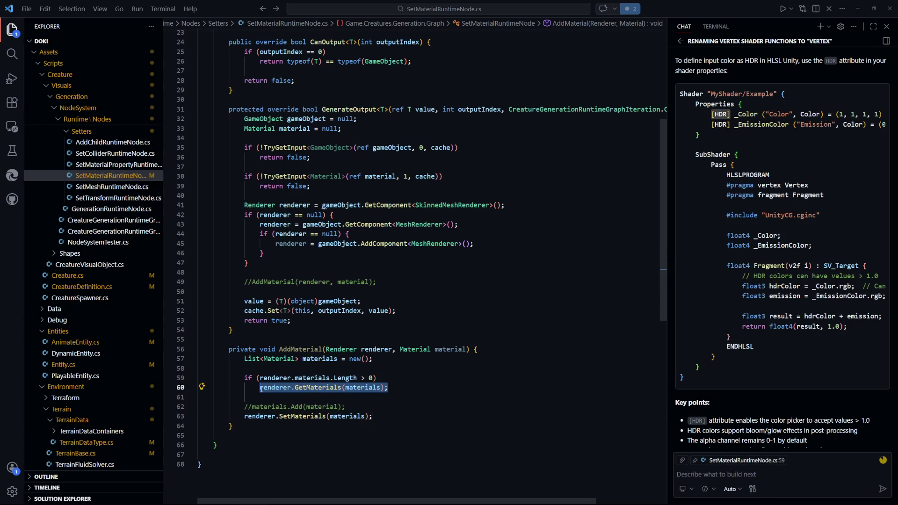
pyautogui.hotkey('shift', 'Up')
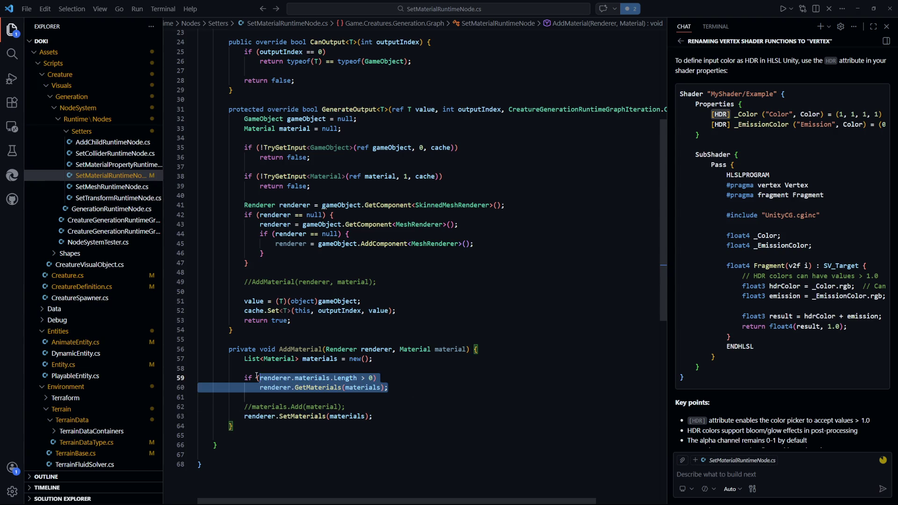
pyautogui.hotkey('shift', 'Home')
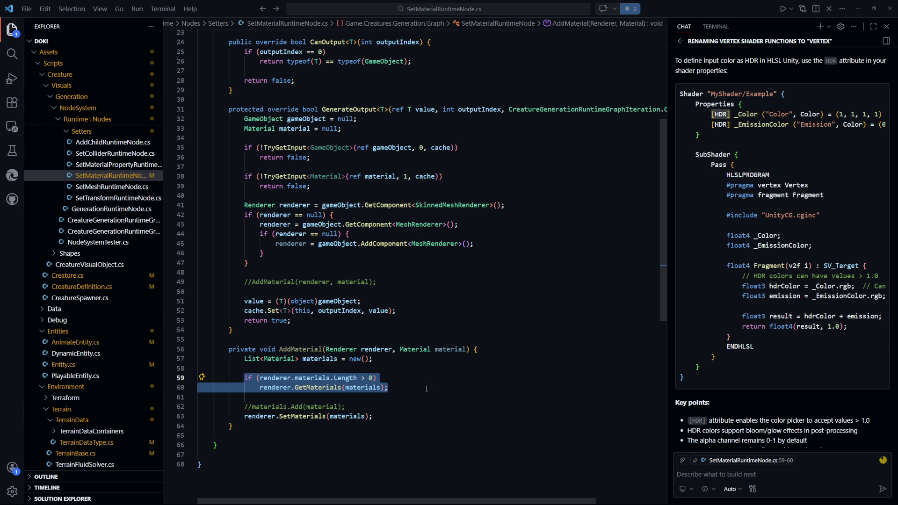
pyautogui.click(426, 389)
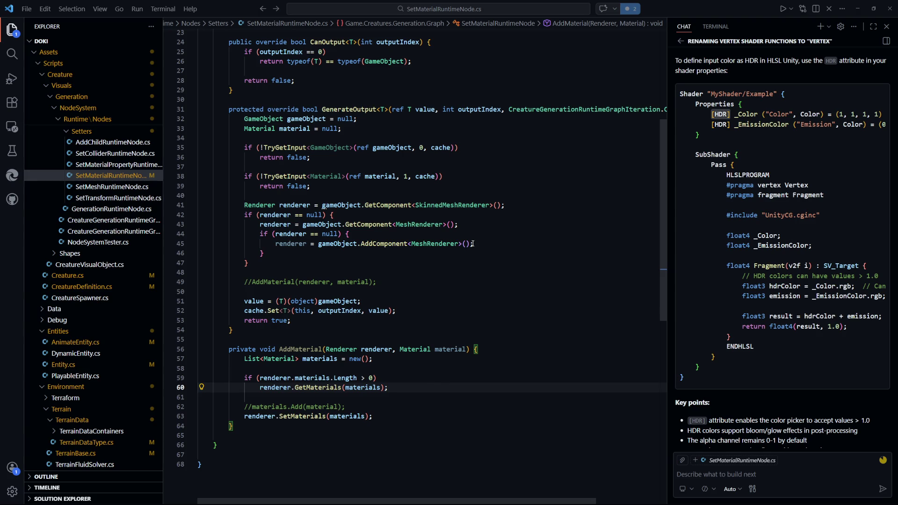
# Look over the renderer null check and AddComponent<MeshRenderer> assignment above the AddMaterial call.
pyautogui.moveTo(472, 243)
pyautogui.mouseDown()
pyautogui.moveTo(255, 234)
pyautogui.moveTo(276, 242)
pyautogui.moveTo(472, 244)
pyautogui.moveTo(277, 241)
pyautogui.mouseUp()
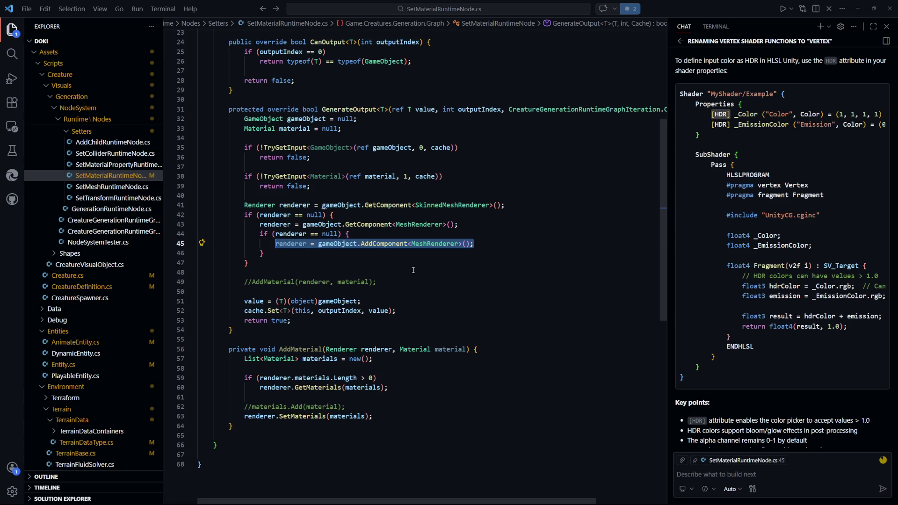
pyautogui.moveTo(421, 215); pyautogui.dragTo(393, 205)
pyautogui.moveTo(473, 243)
pyautogui.mouseDown()
pyautogui.moveTo(201, 244)
pyautogui.moveTo(261, 262)
pyautogui.moveTo(281, 237)
pyautogui.moveTo(276, 244)
pyautogui.mouseUp()
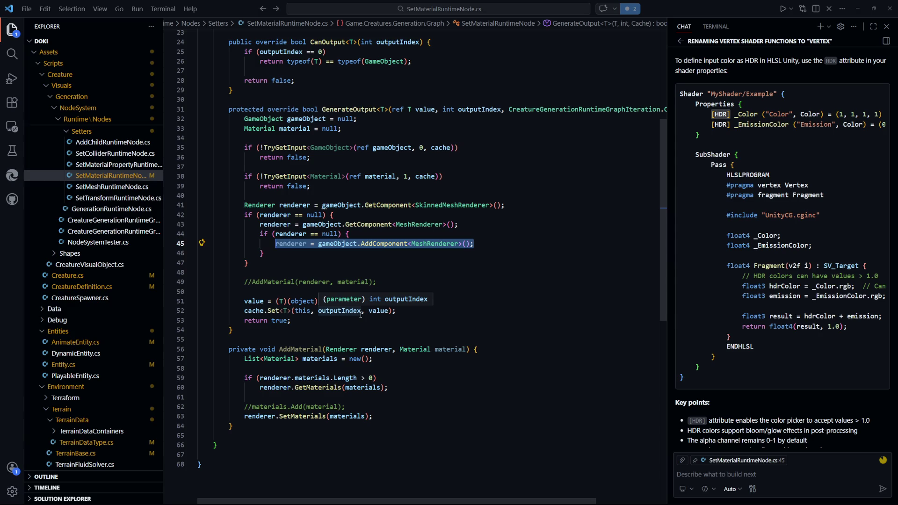
pyautogui.click(346, 340)
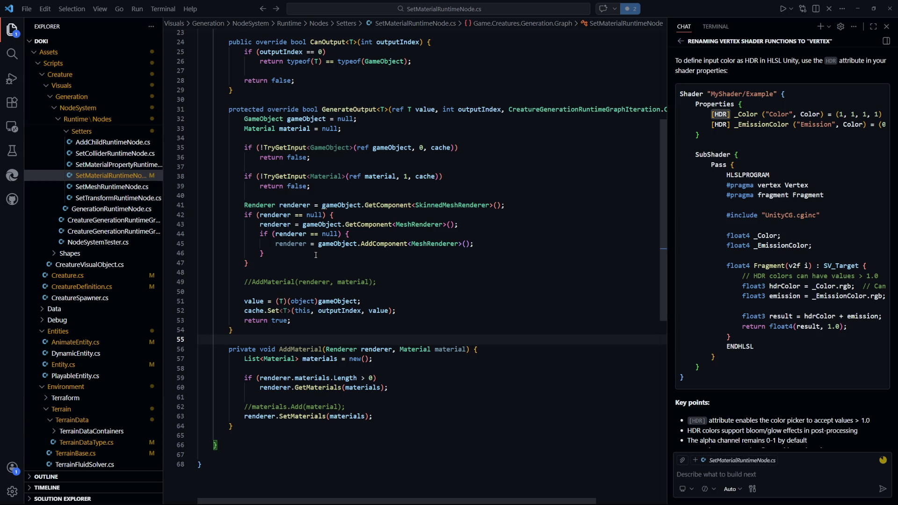
pyautogui.moveTo(477, 244)
pyautogui.mouseDown()
pyautogui.moveTo(280, 244)
pyautogui.moveTo(267, 253)
pyautogui.moveTo(275, 248)
pyautogui.mouseUp()
pyautogui.click(390, 283)
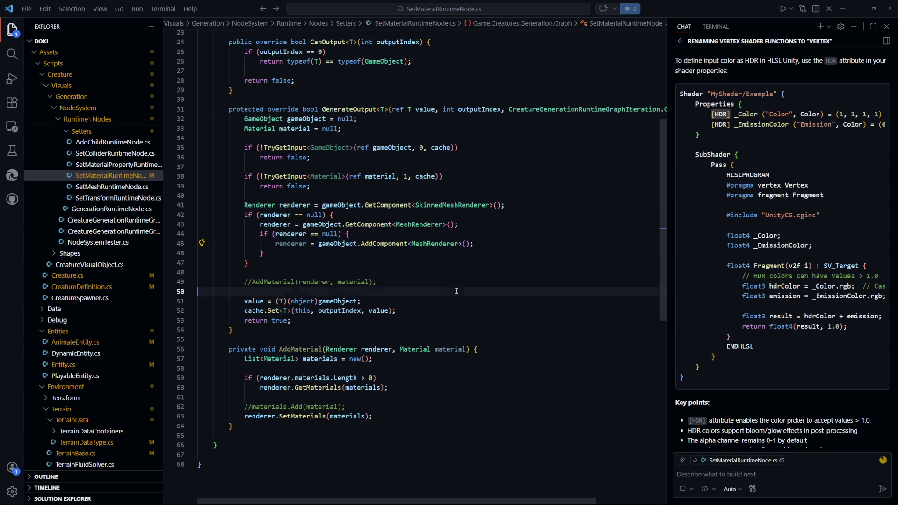
# Uncomment the AddMaterial call on line 49 and save the file.
pyautogui.click(247, 281)
pyautogui.press('Delete')
pyautogui.press('BackSpace')
pyautogui.hotkey('ctrl', 's')
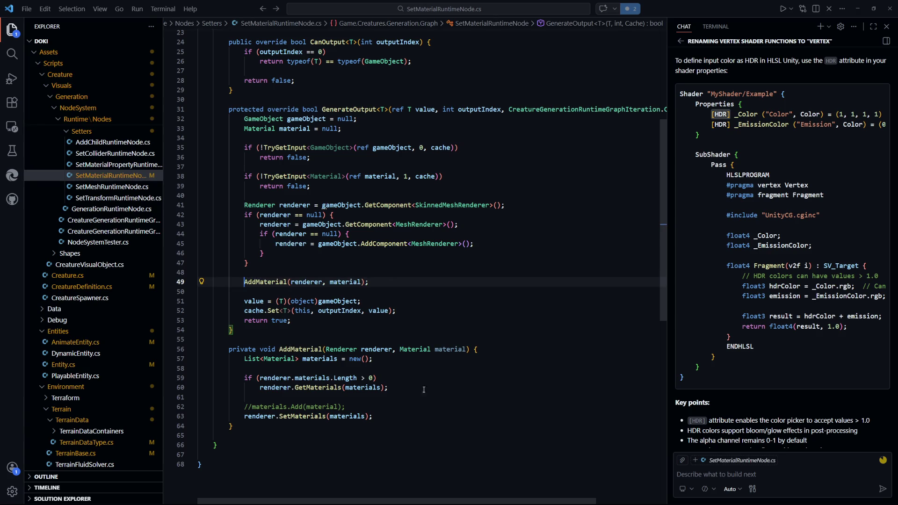
# Delete the if (renderer.materials.Length > 0) line, uncomment materials.Add(material), and save.
pyautogui.hotkey('ctrl', 'End')
pyautogui.scroll(-1, 393, 340)
pyautogui.click(392, 341)
pyautogui.moveTo(244, 343); pyautogui.dragTo(260, 352)
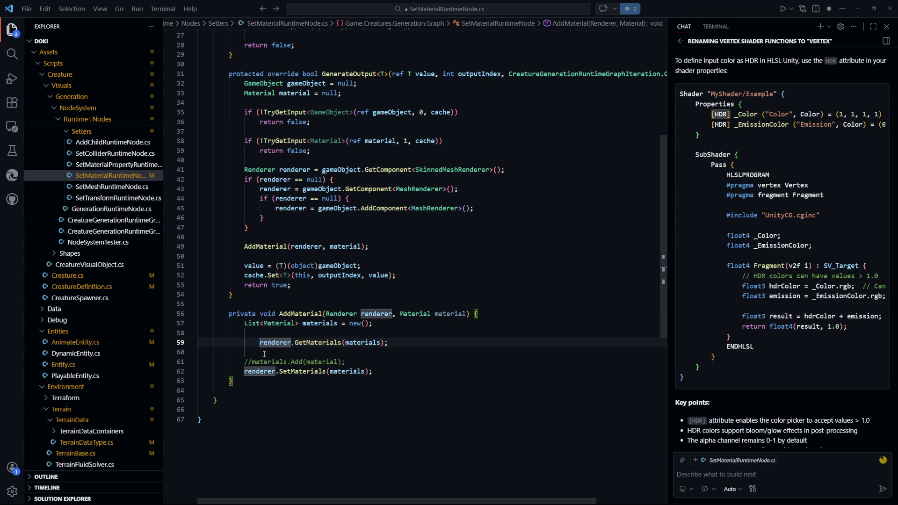
pyautogui.press('BackSpace')
pyautogui.click(252, 362)
pyautogui.press('BackSpace')
pyautogui.press('BackSpace')
pyautogui.hotkey('ctrl', 's')
# Add a blank line after materials.Add(material) in AddMaterial.
pyautogui.click(277, 343)
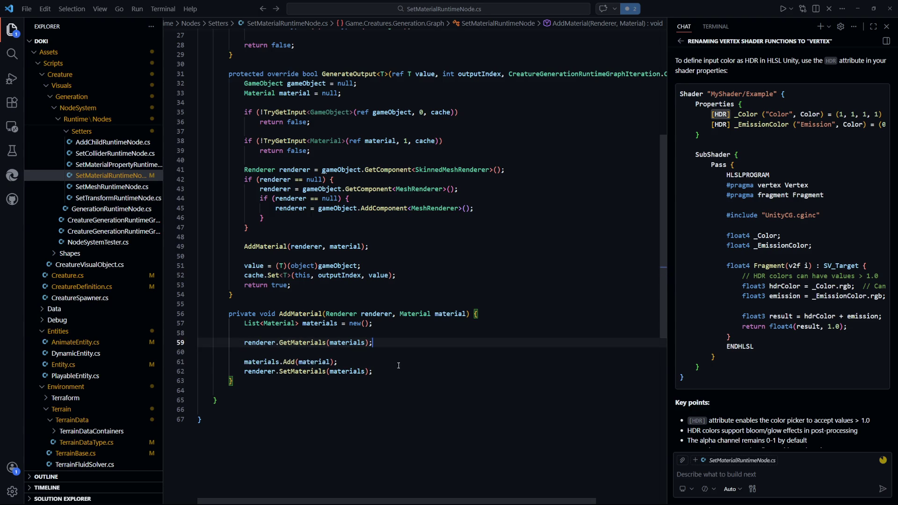
pyautogui.click(398, 365)
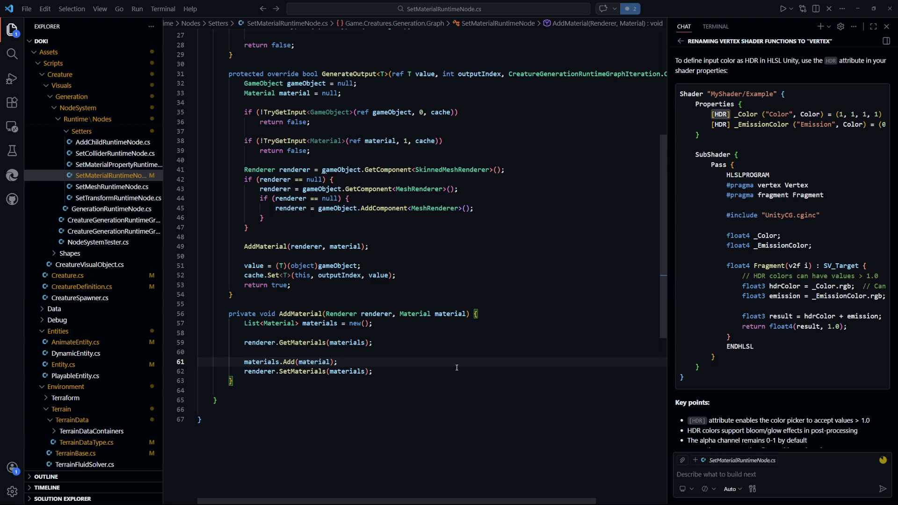
pyautogui.press('Return')
pyautogui.press('Down')
pyautogui.press('Down')
pyautogui.press('Down')
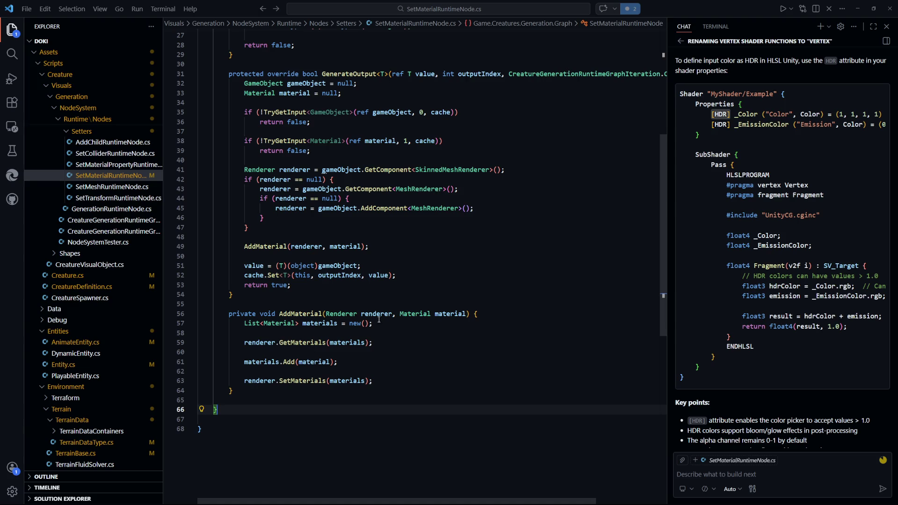
pyautogui.click(464, 316)
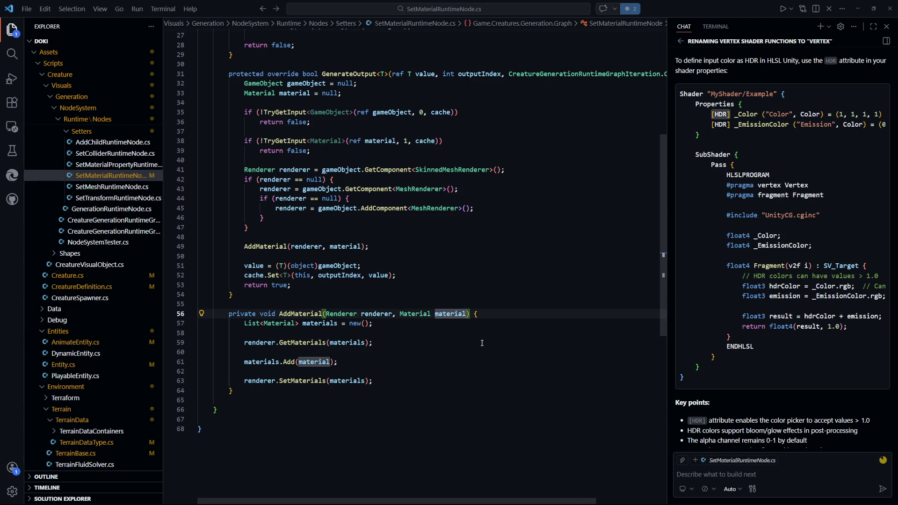
# Add a 'bool replace = false' parameter to AddMaterial and declare 'bool replace = false;' in GenerateOutput.
pyautogui.write(', bool ')
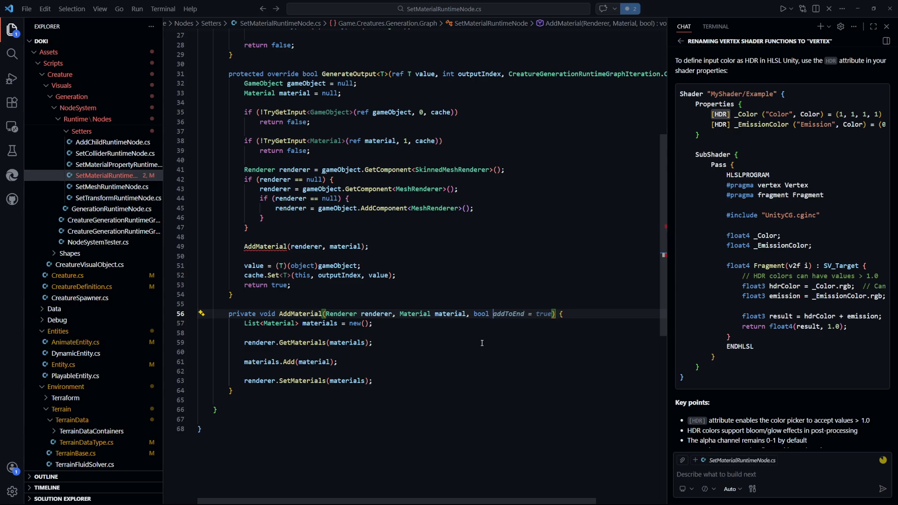
pyautogui.write('replace = false')
pyautogui.click(532, 169)
pyautogui.press('Return')
pyautogui.write('bool ')
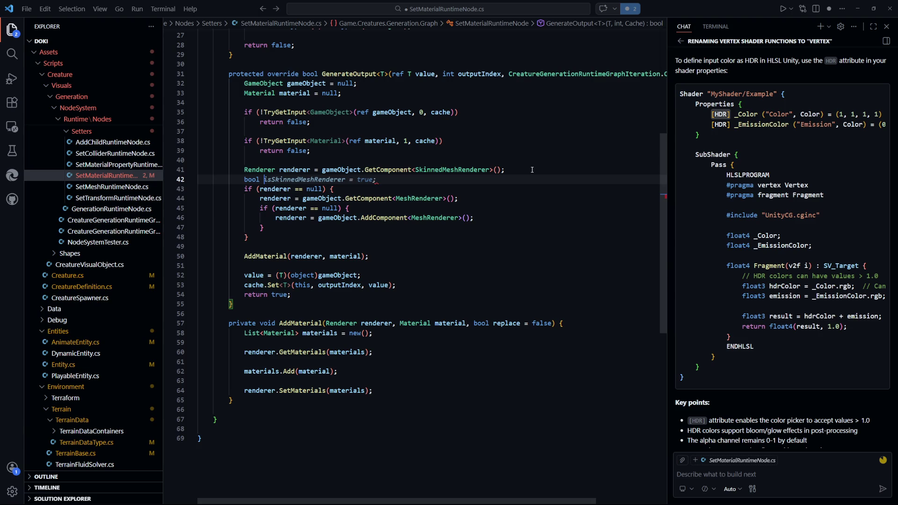
pyautogui.write('re')
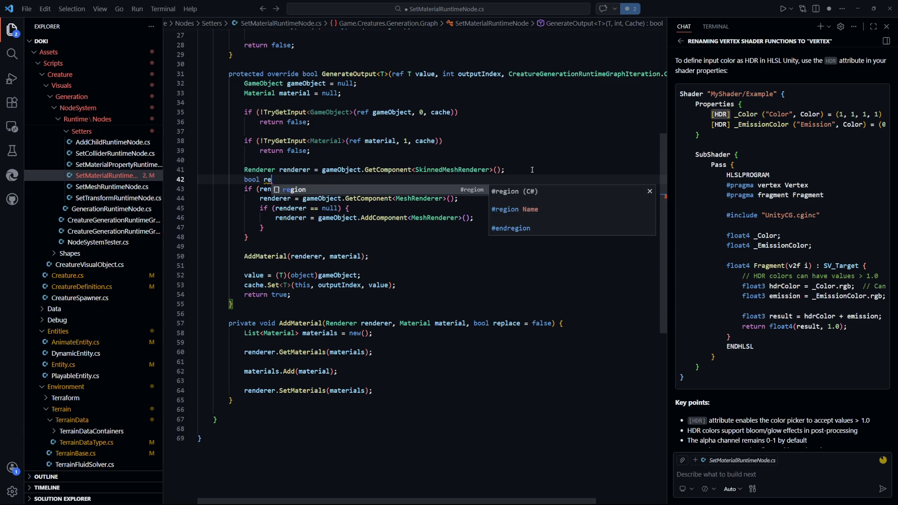
pyautogui.write('place = false')
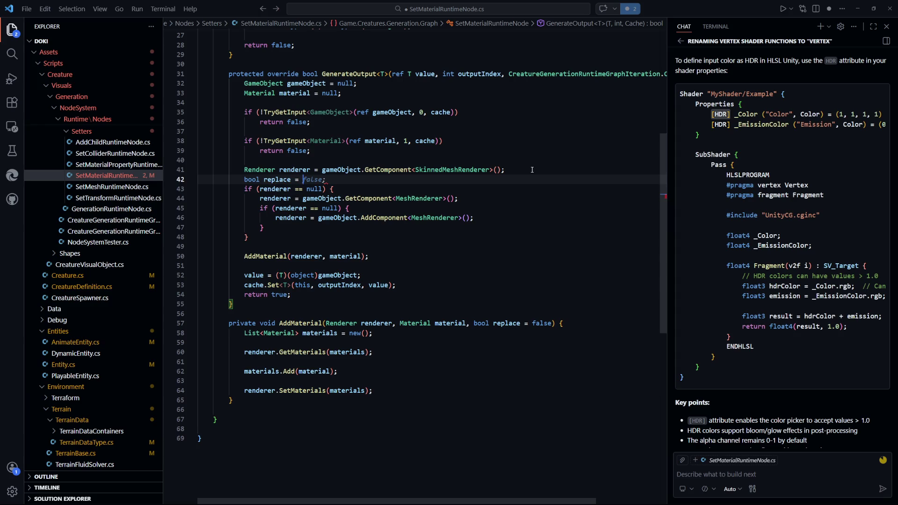
pyautogui.press('Escape')
pyautogui.press('BackSpace')
pyautogui.write('e;')
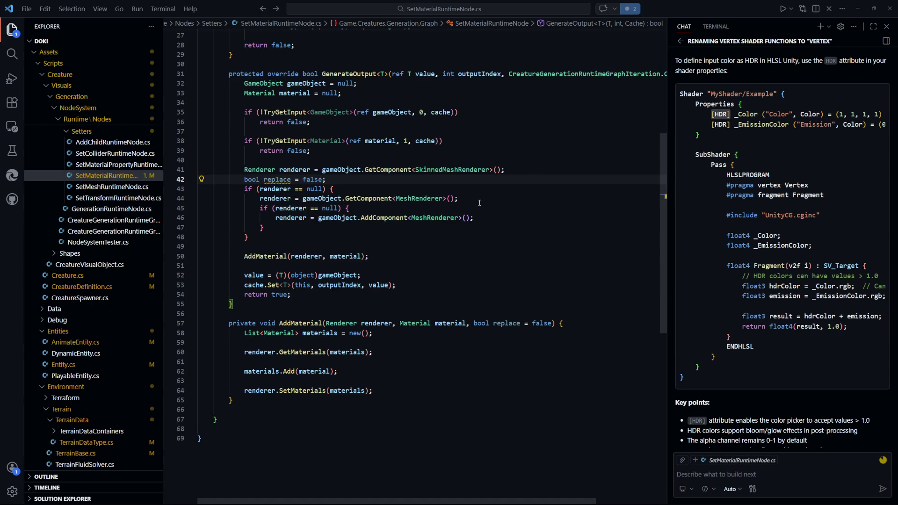
# Set 'replace = true;' after adding the MeshRenderer and pass replace into the AddMaterial call.
pyautogui.click(498, 219)
pyautogui.press('Return')
pyautogui.write('replace')
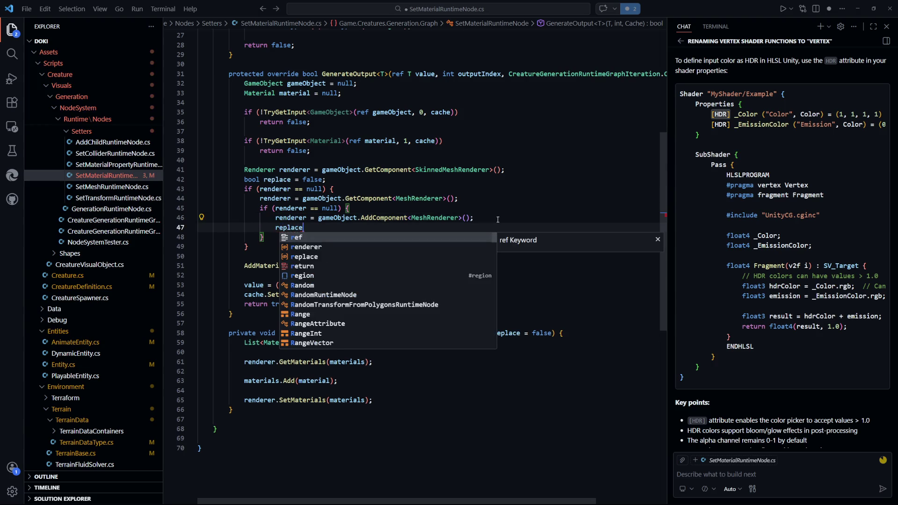
pyautogui.write(' = true;')
pyautogui.press('Tab')
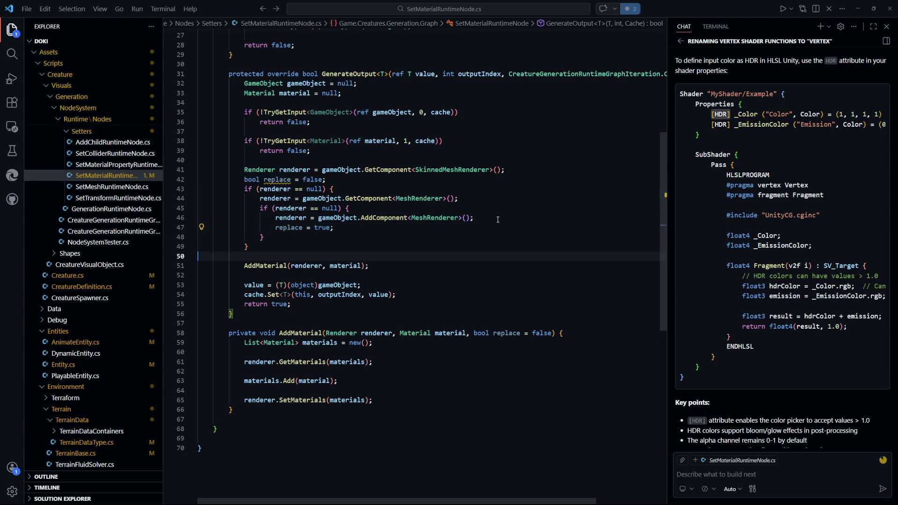
pyautogui.press('Tab')
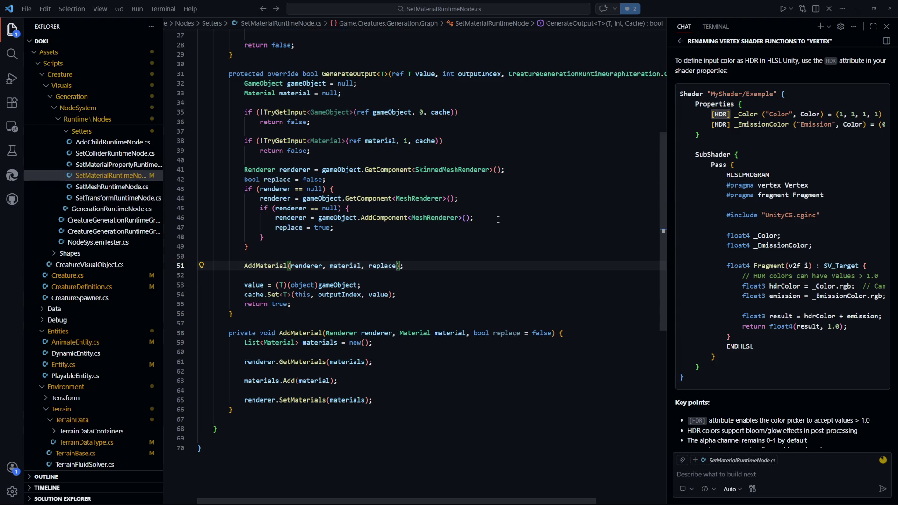
pyautogui.click(528, 458)
pyautogui.scroll(-2, 316, 342)
pyautogui.press('Escape')
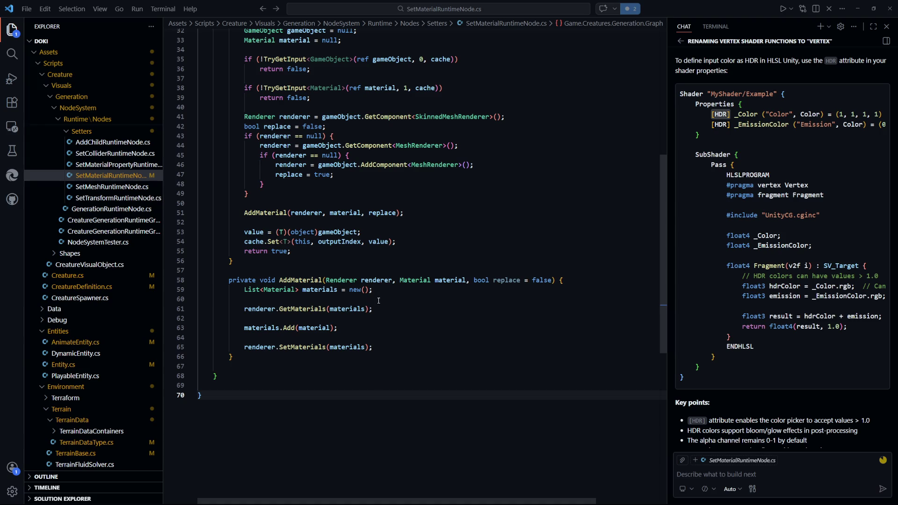
# Remove the blank line below GetMaterials and add an if (!replace) check above it.
pyautogui.click(351, 318)
pyautogui.press('BackSpace')
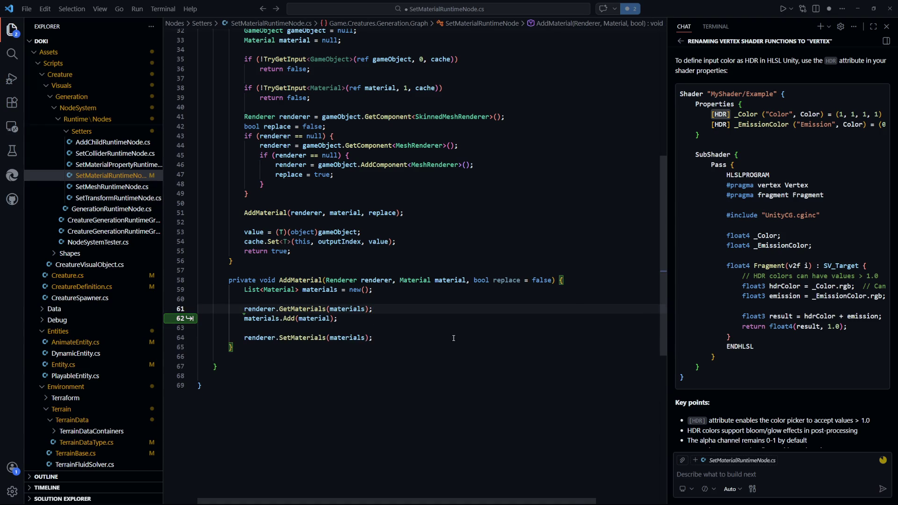
pyautogui.click(445, 333)
pyautogui.click(384, 309)
pyautogui.press('Return')
pyautogui.click(388, 302)
pyautogui.press('Return')
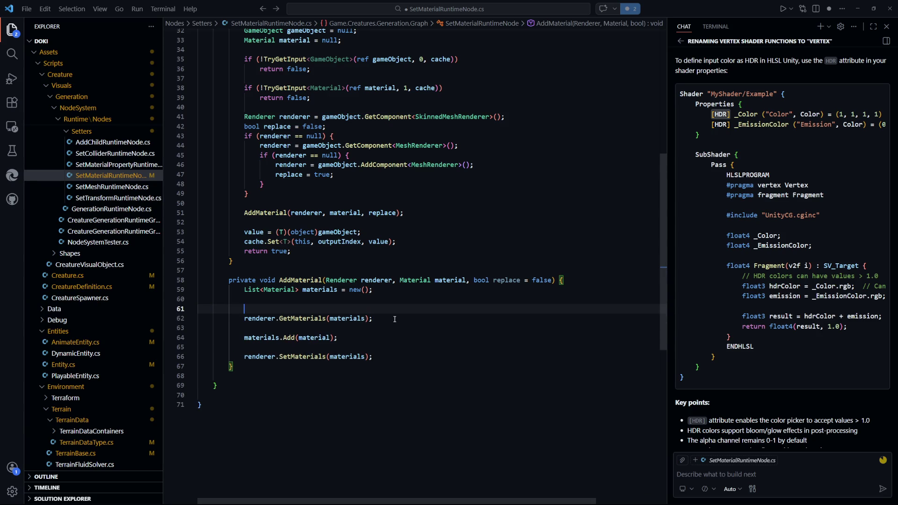
pyautogui.write('if')
pyautogui.press('Tab')
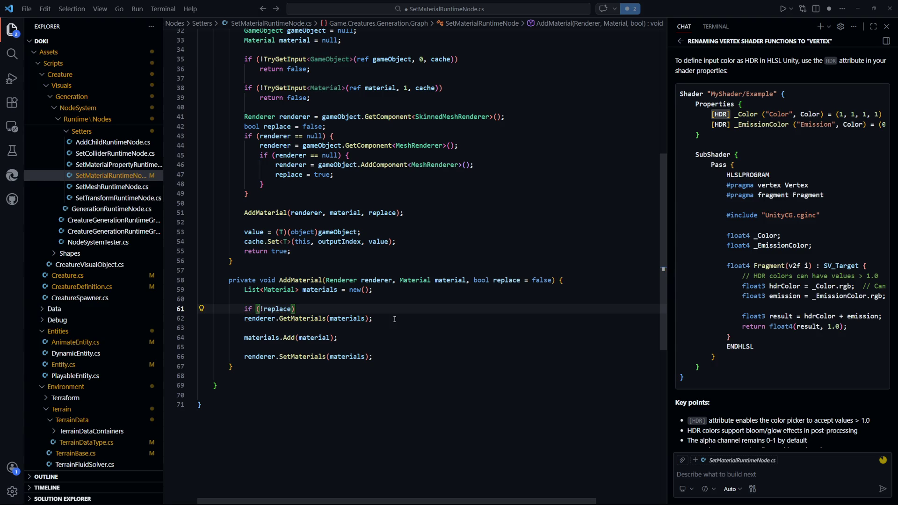
# Indent the renderer.GetMaterials call under the if (!replace) check.
pyautogui.click(304, 318)
pyautogui.click(244, 319)
pyautogui.press('Tab')
pyautogui.click(471, 416)
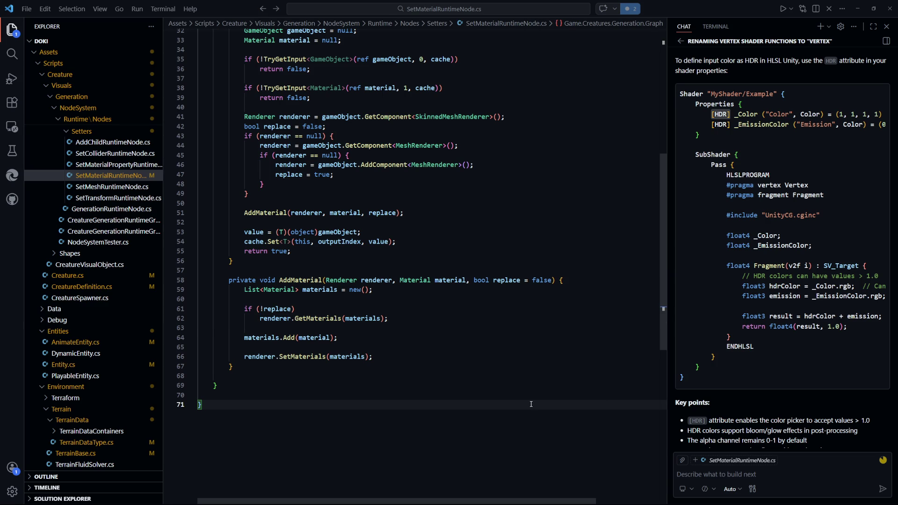
# Delete the blank line before SetMaterials and switch back to Unity to recompile.
pyautogui.click(438, 347)
pyautogui.press('BackSpace')
pyautogui.click(456, 426)
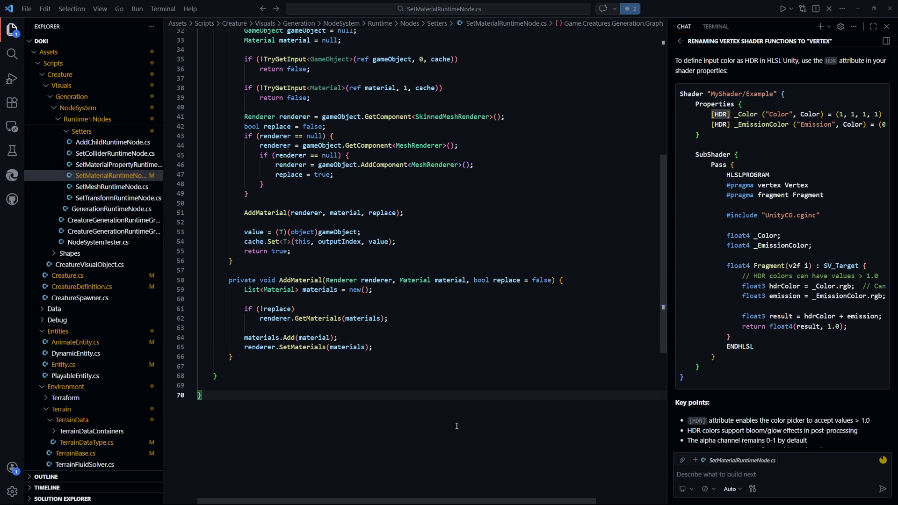
pyautogui.scroll(4, 503, 379)
pyautogui.hotkey('alt', 'Tab')
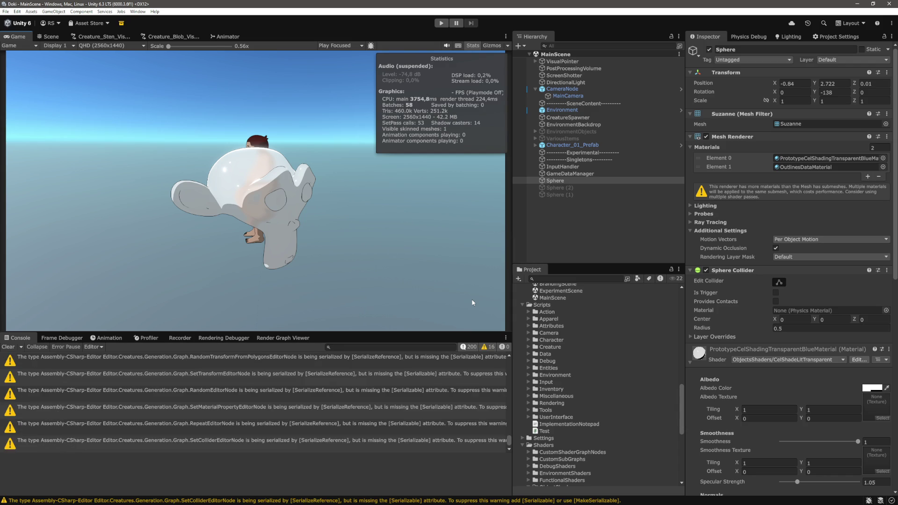
pyautogui.hotkey('alt', 'Tab')
pyautogui.moveTo(467, 292); pyautogui.dragTo(198, 222)
pyautogui.click(380, 251)
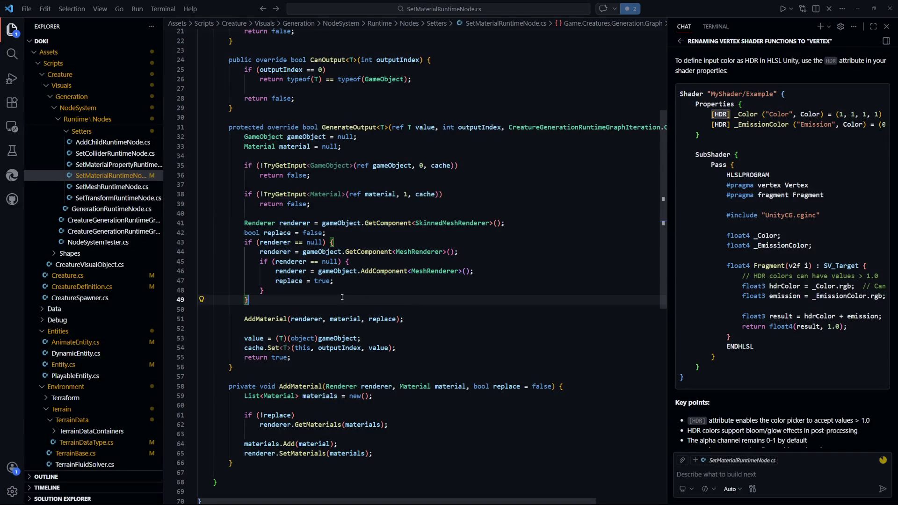
pyautogui.click(367, 297)
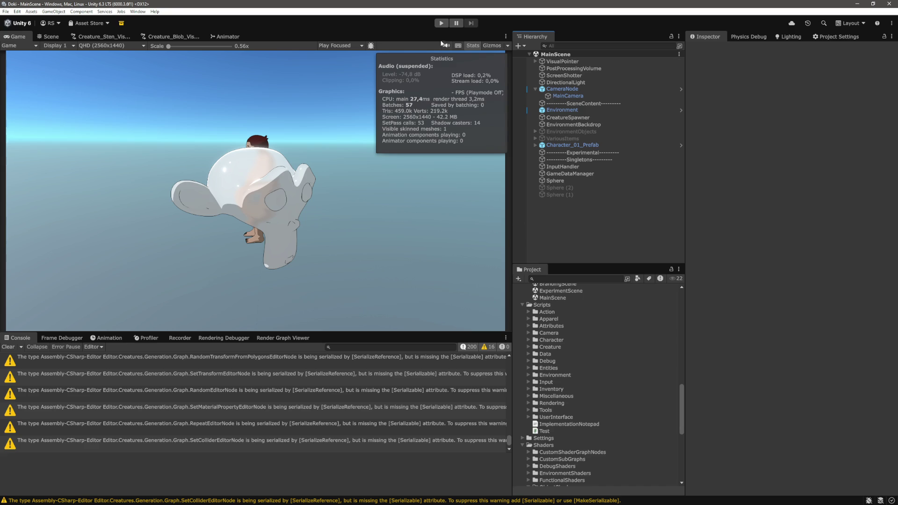
# Enter play mode and select a spawned BLOB in the Hierarchy to view in the Scene view.
pyautogui.click(441, 23)
pyautogui.click(570, 180)
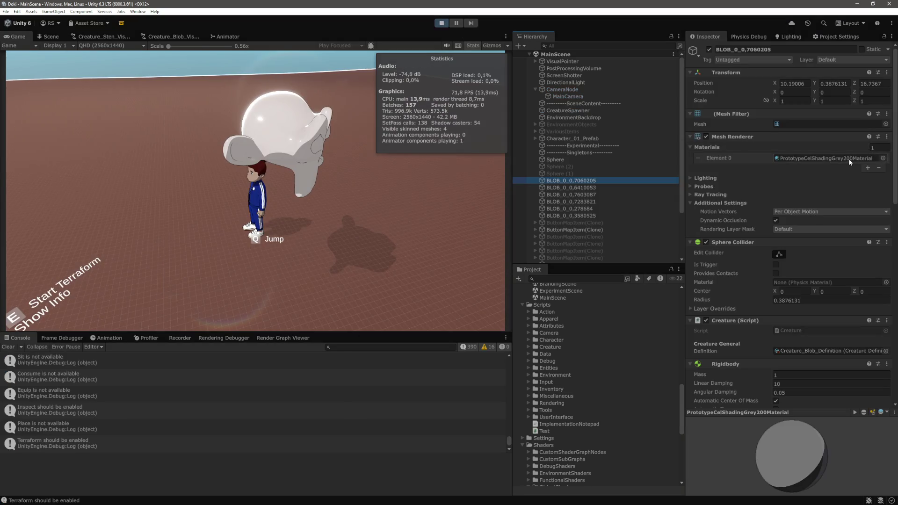
pyautogui.click(50, 37)
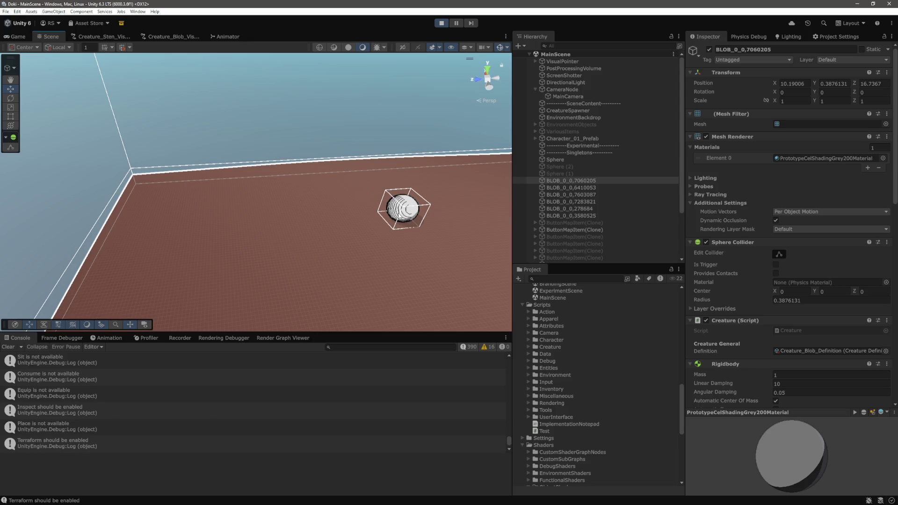
# Frame blobs BLOB_0_0,6410053 and BLOB_0_0,278684 and orbit around them.
pyautogui.click(431, 155)
pyautogui.click(348, 231)
pyautogui.press('f')
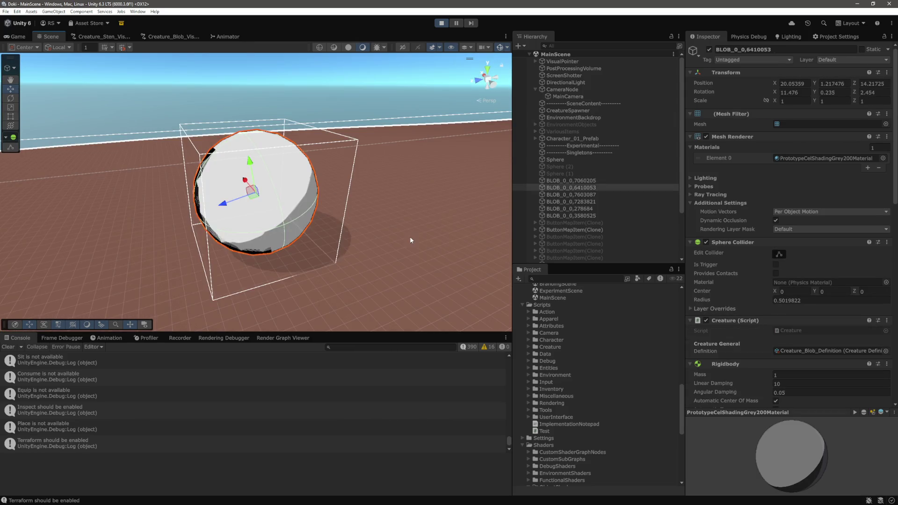
pyautogui.click(394, 211)
pyautogui.press('f')
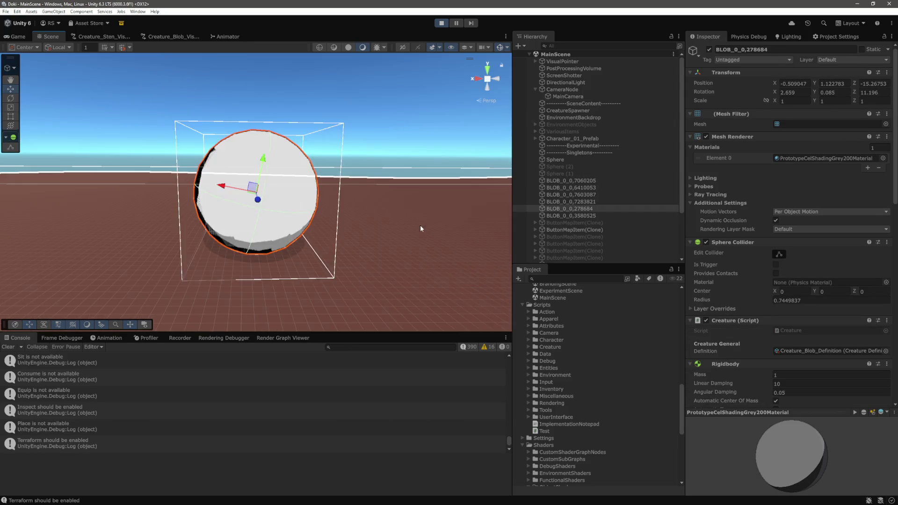
pyautogui.moveTo(395, 211)
pyautogui.mouseDown()
pyautogui.moveTo(467, 208)
pyautogui.moveTo(487, 246)
pyautogui.mouseUp()
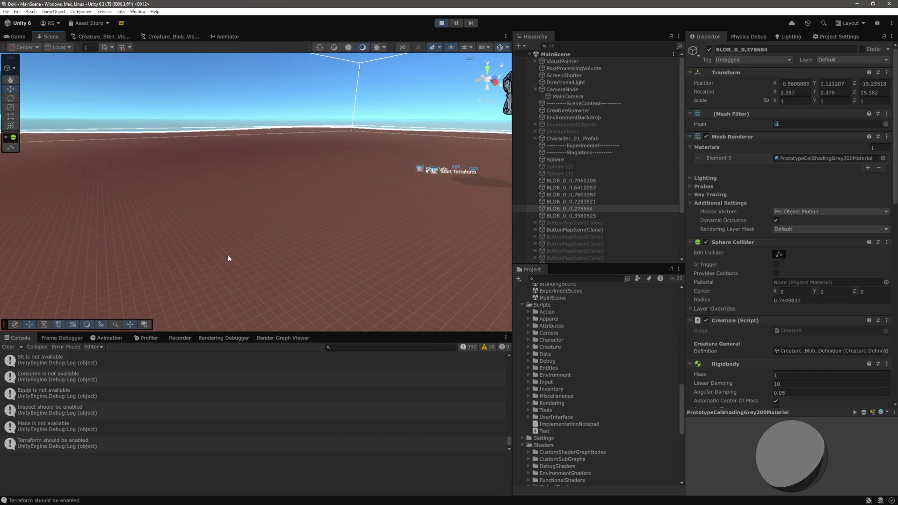
pyautogui.scroll(-5, 229, 257)
pyautogui.scroll(-3, 403, 241)
# Search Google in a new tab about Unity MeshRenderer accessing an empty materials list.
pyautogui.moveTo(390, 244); pyautogui.dragTo(340, 240)
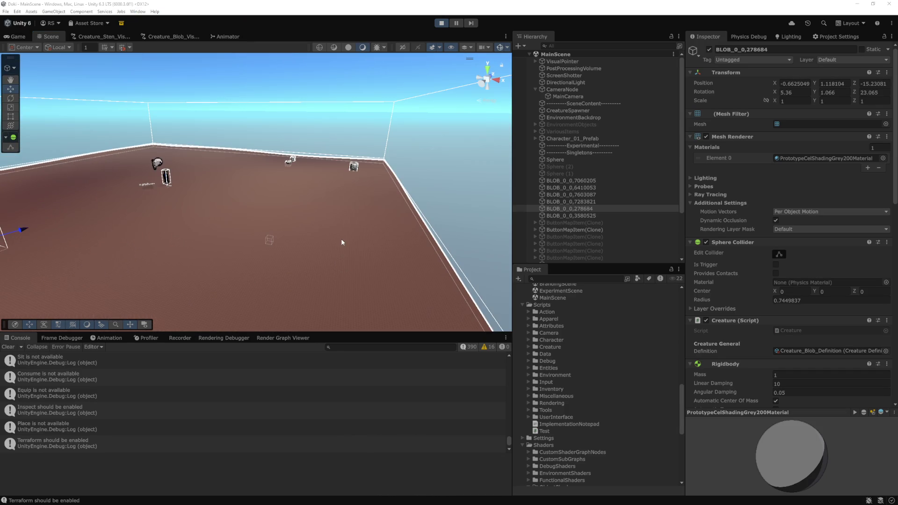
pyautogui.hotkey('alt', 'Tab')
pyautogui.hotkey('ctrl', 't')
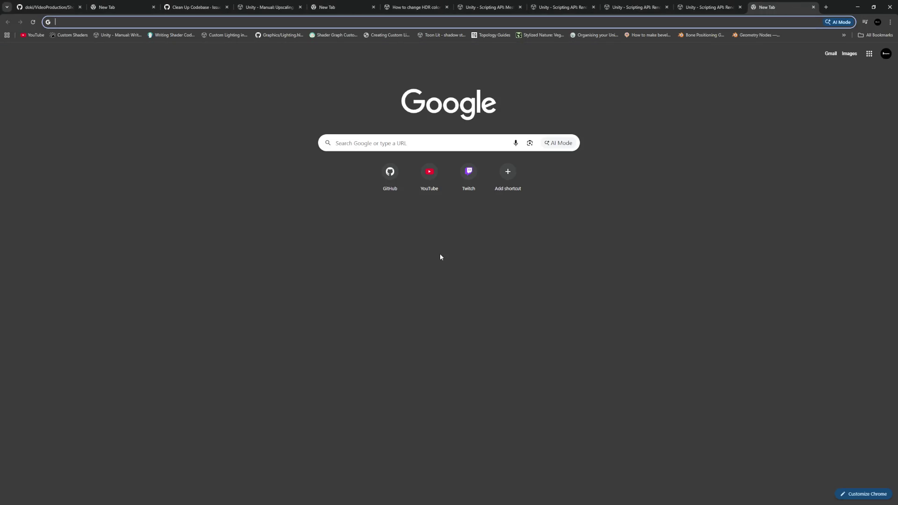
pyautogui.write('unity meshrenderer')
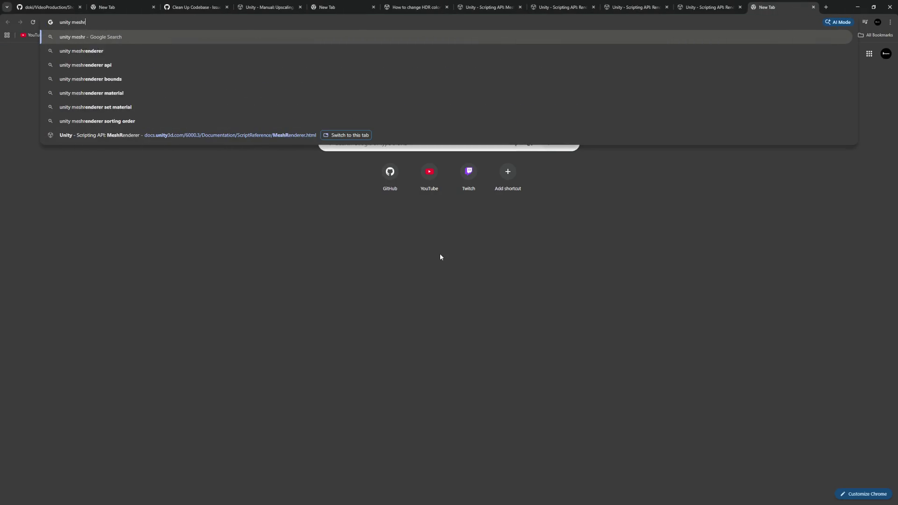
pyautogui.press('BackSpace')
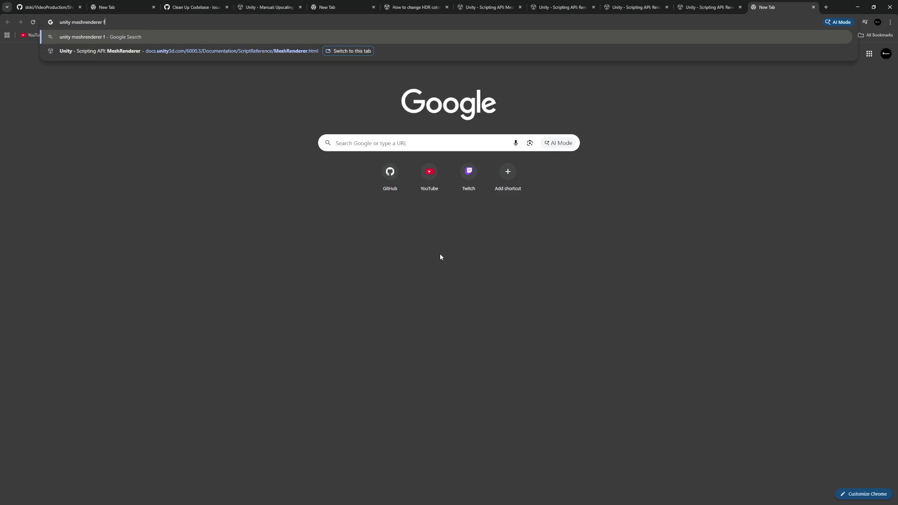
pyautogui.write('accessi')
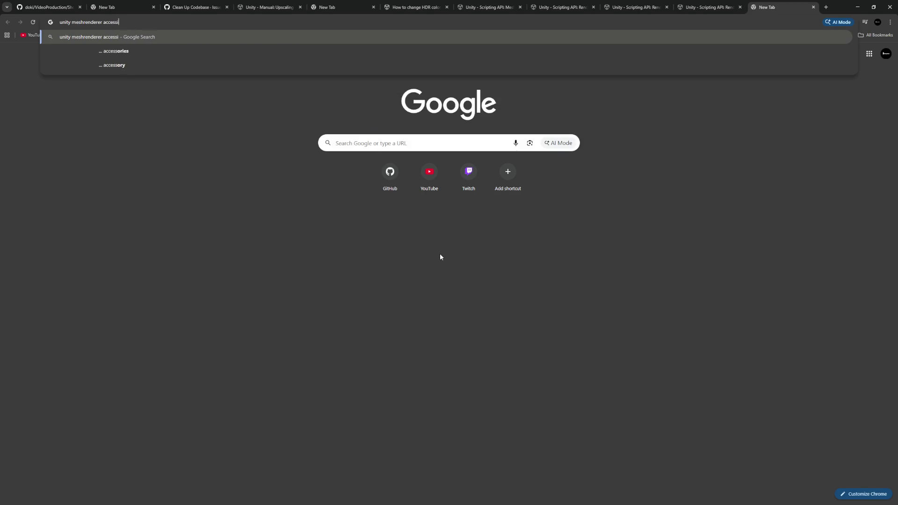
pyautogui.write('ng materials add')
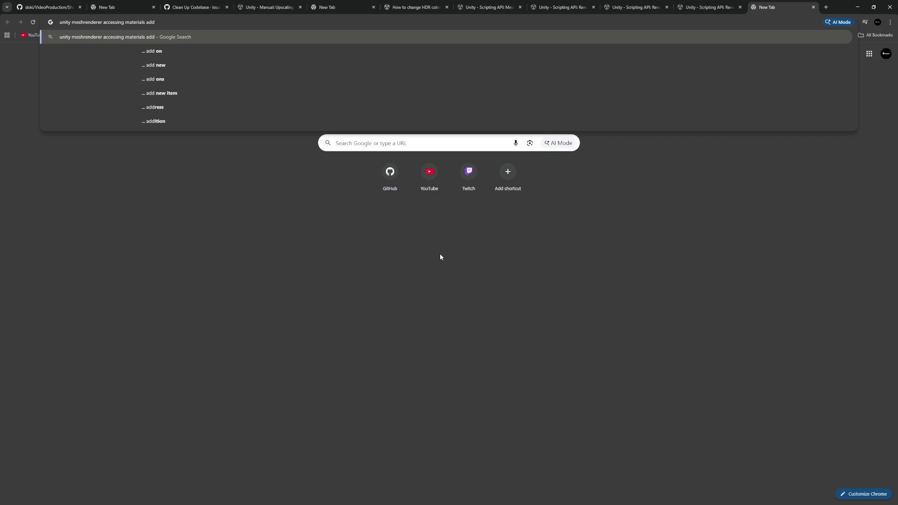
pyautogui.press('BackSpace')
pyautogui.press('BackSpace')
pyautogui.press('BackSpace')
pyautogui.press('BackSpace')
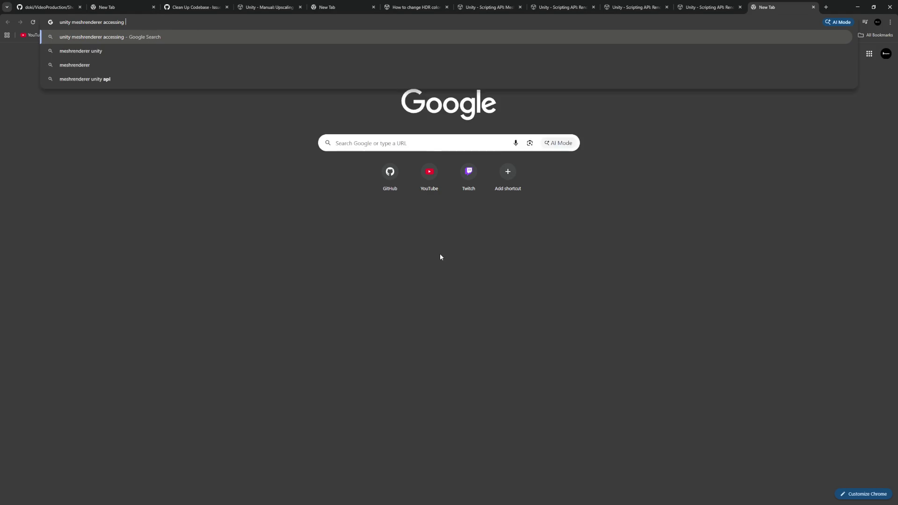
pyautogui.write('empty materials list')
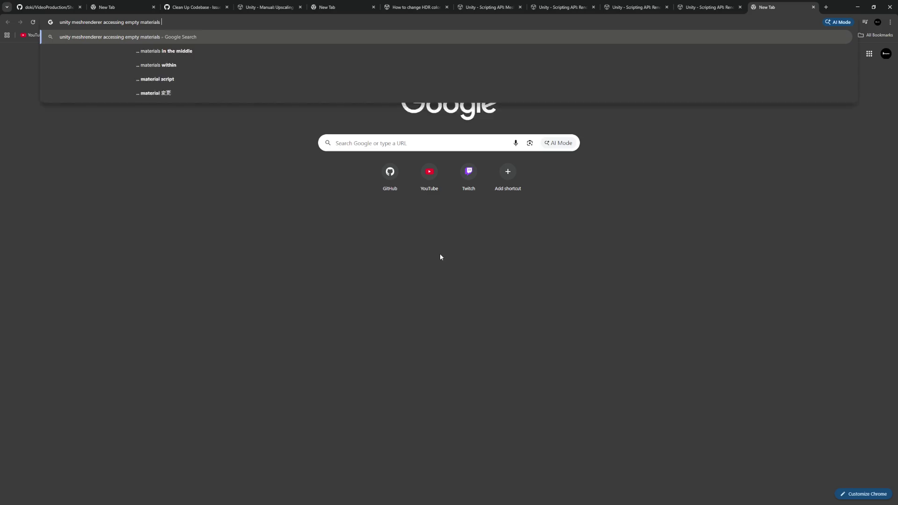
pyautogui.press('Return')
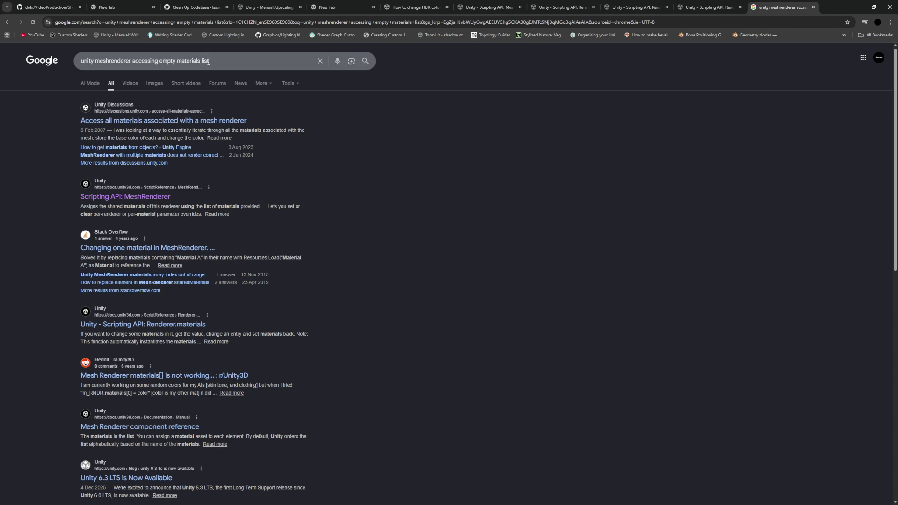
# Revise the query to 'unity meshrenderer accessing empty materials list creates new material' and search again.
pyautogui.moveTo(209, 60)
pyautogui.mouseDown()
pyautogui.moveTo(167, 64)
pyautogui.moveTo(233, 64)
pyautogui.mouseUp()
pyautogui.write('c')
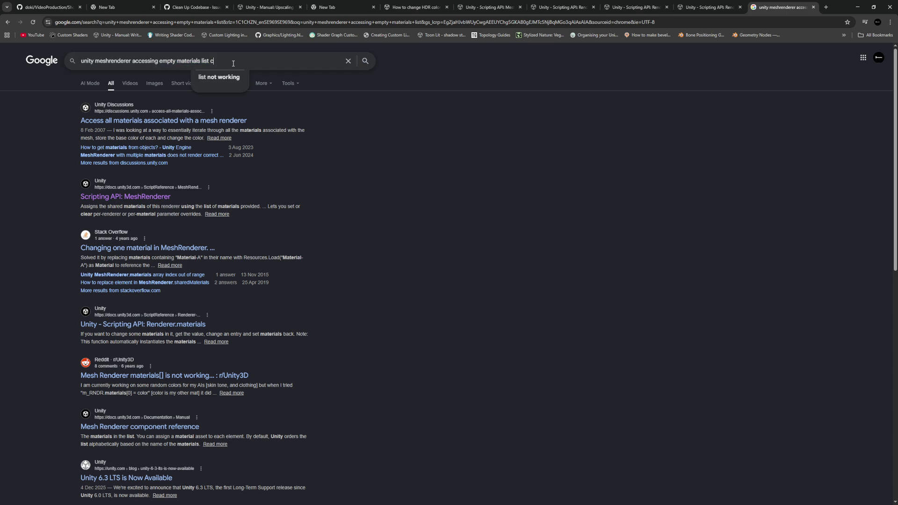
pyautogui.write('reates new ma')
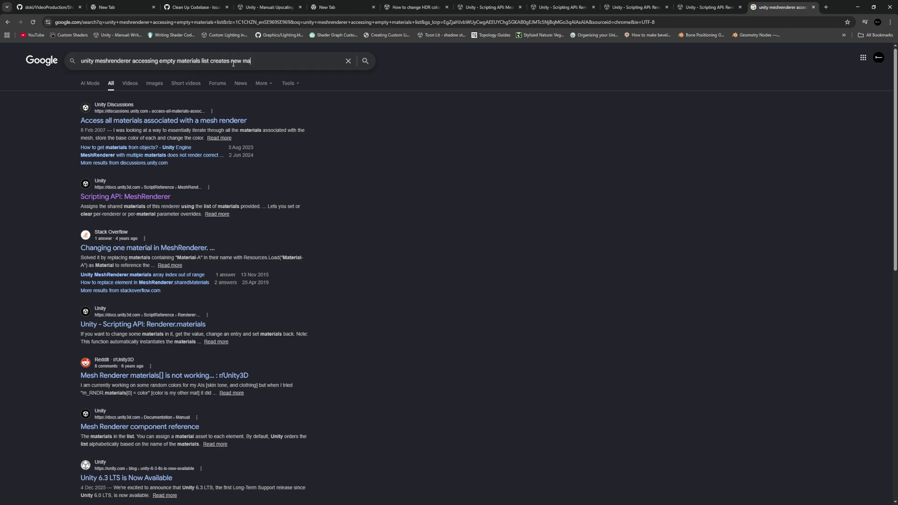
pyautogui.write('terial')
pyautogui.press('Return')
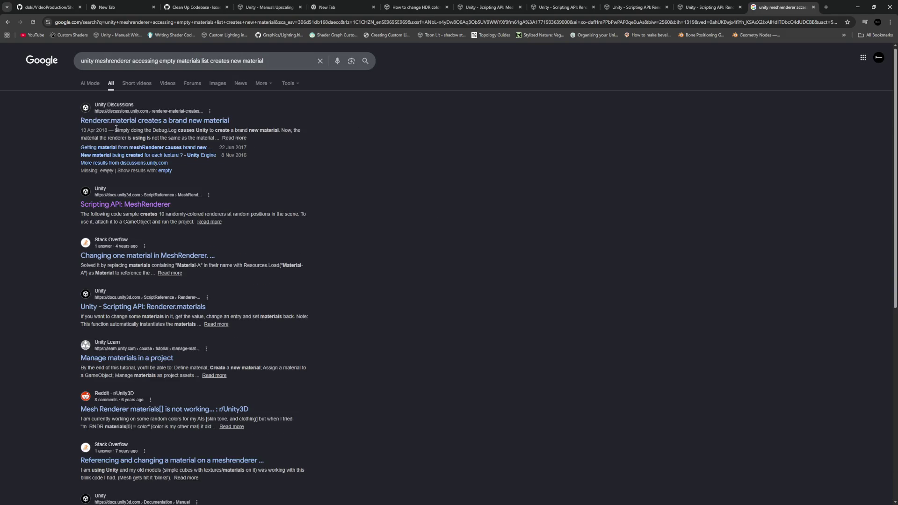
pyautogui.click(189, 121)
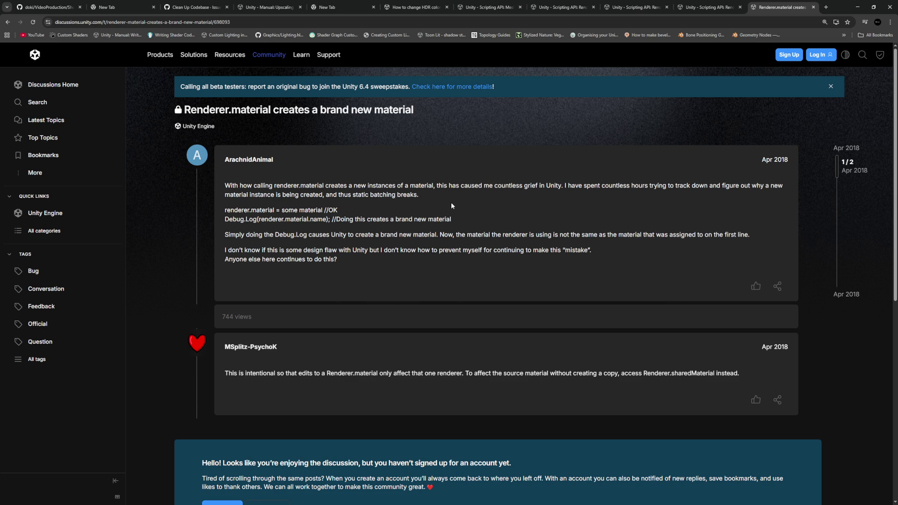
pyautogui.scroll(-3, 451, 205)
pyautogui.hotkey('alt', 'Left')
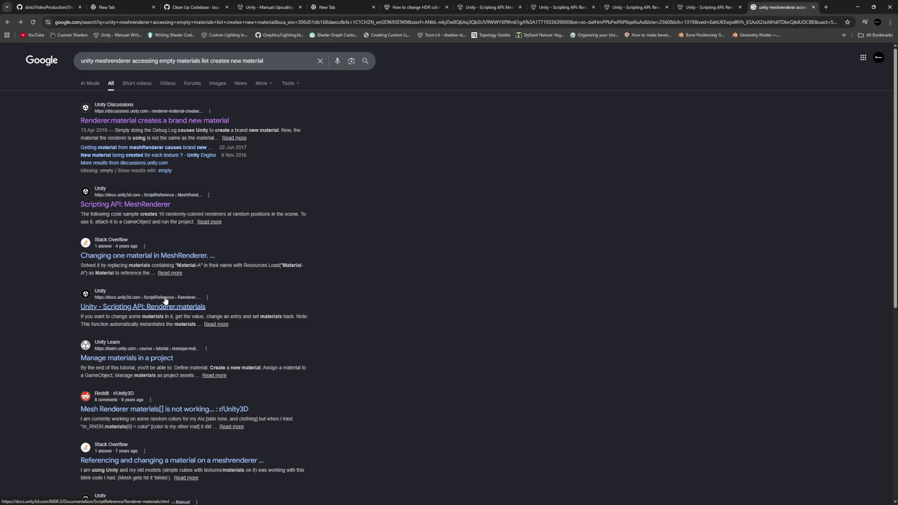
# Read the 'Changing one material in MeshRenderer' Stack Overflow answers, then return to VS Code.
pyautogui.click(165, 258)
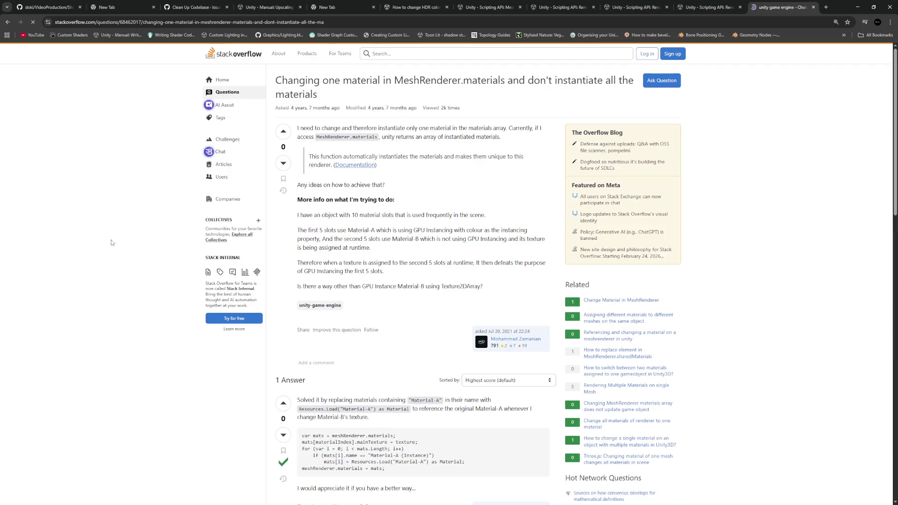
pyautogui.scroll(-4, 185, 216)
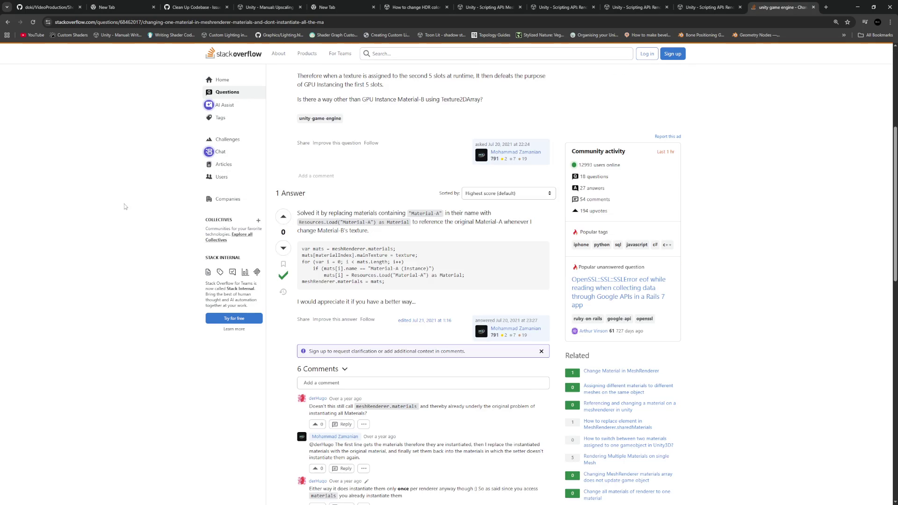
pyautogui.hotkey('alt', 'Tab')
# Scroll through SetMaterialRuntimeNode.cs from line 50, then switch back to the Unity editor.
pyautogui.click(523, 291)
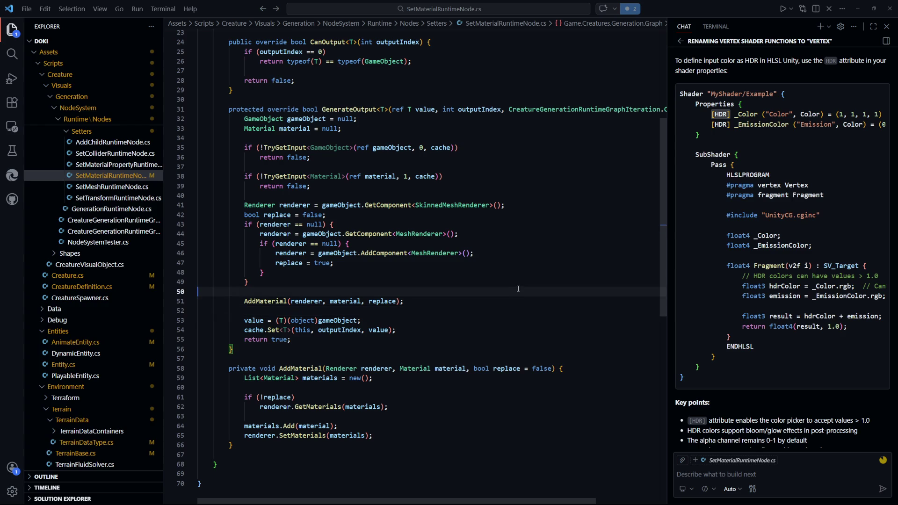
pyautogui.scroll(-2, 522, 311)
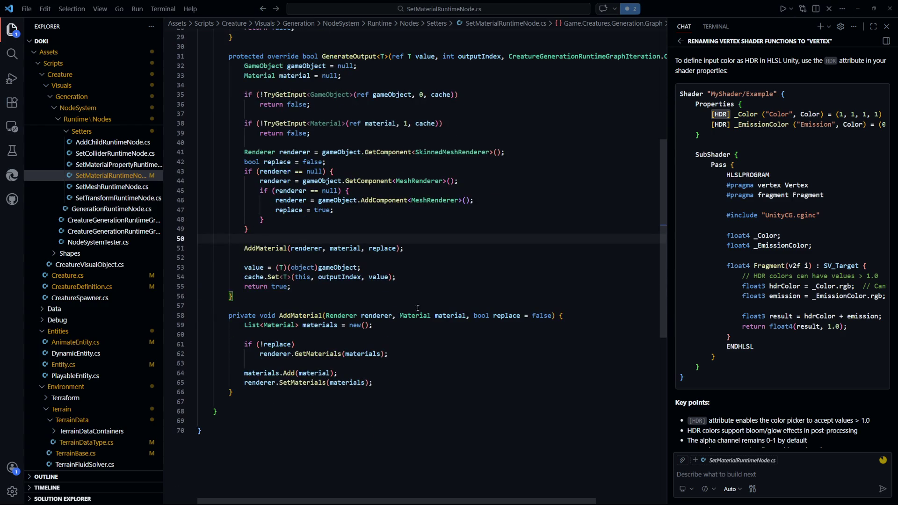
pyautogui.hotkey('alt', 'Tab')
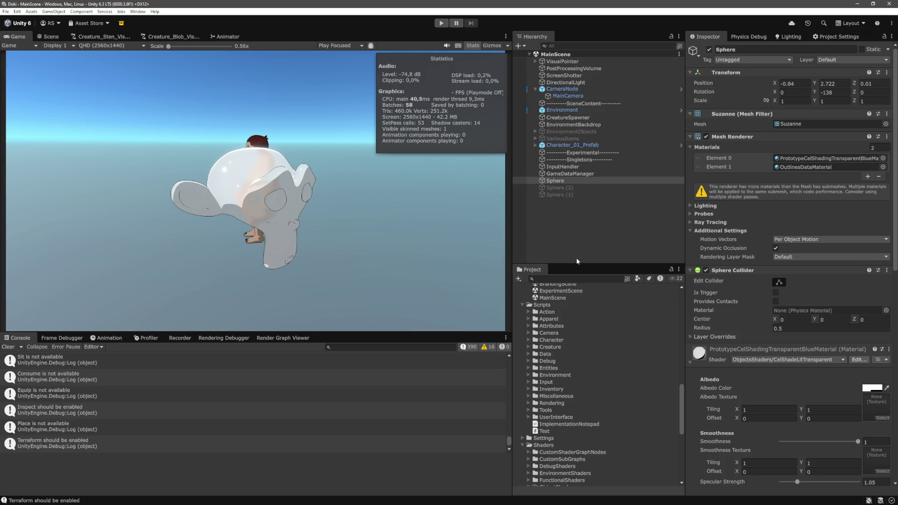
pyautogui.click(580, 238)
pyautogui.hotkey('alt', 'Tab')
pyautogui.click(465, 284)
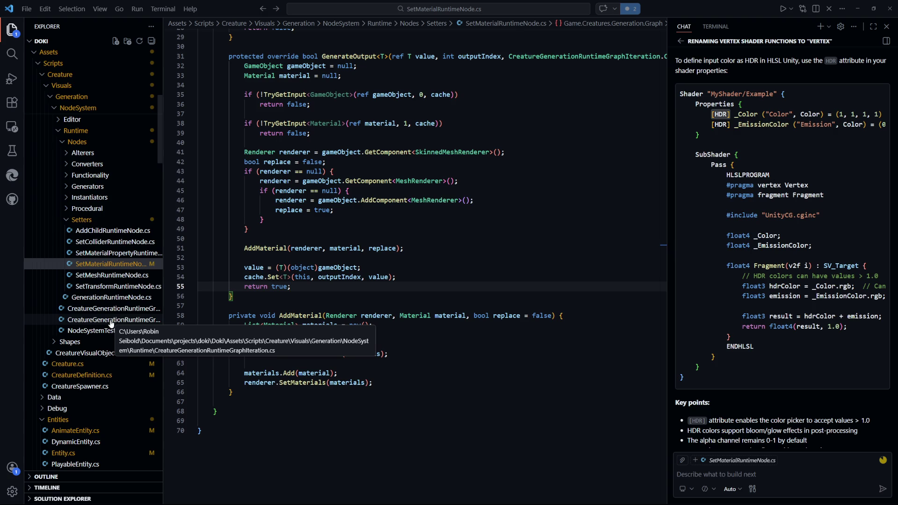
pyautogui.hotkey('alt', 'Tab')
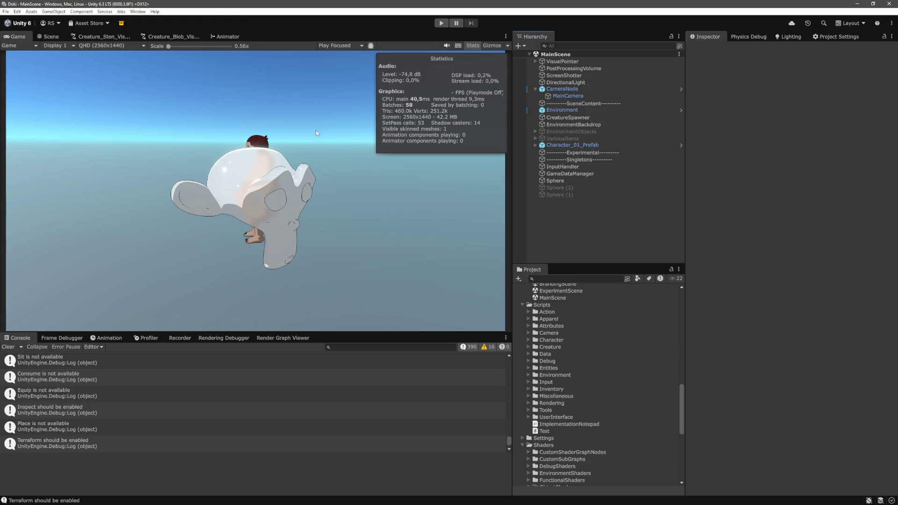
# Open Creature_Blob_VisualGenerationGraph and pan to MaterialInstantiatorEditorNode feeding SetMaterialEditorNode.
pyautogui.click(173, 37)
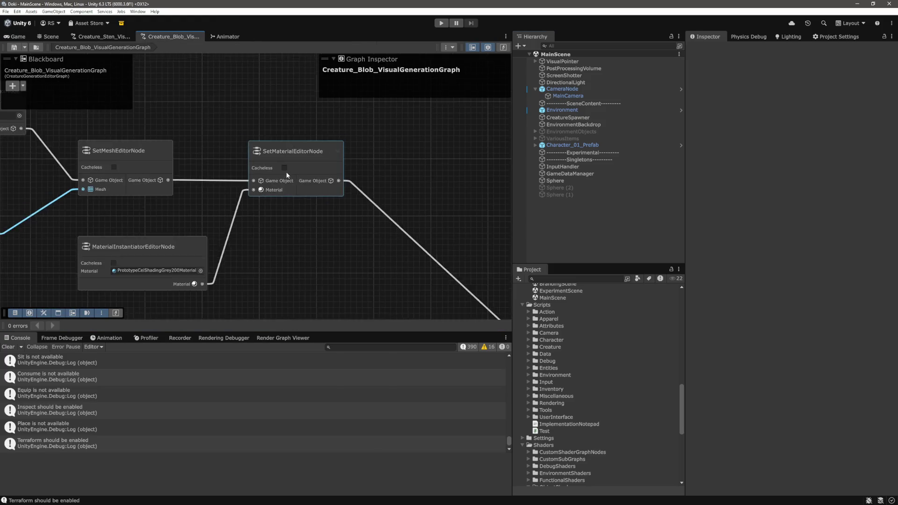
pyautogui.hscroll(-10, 287, 175)
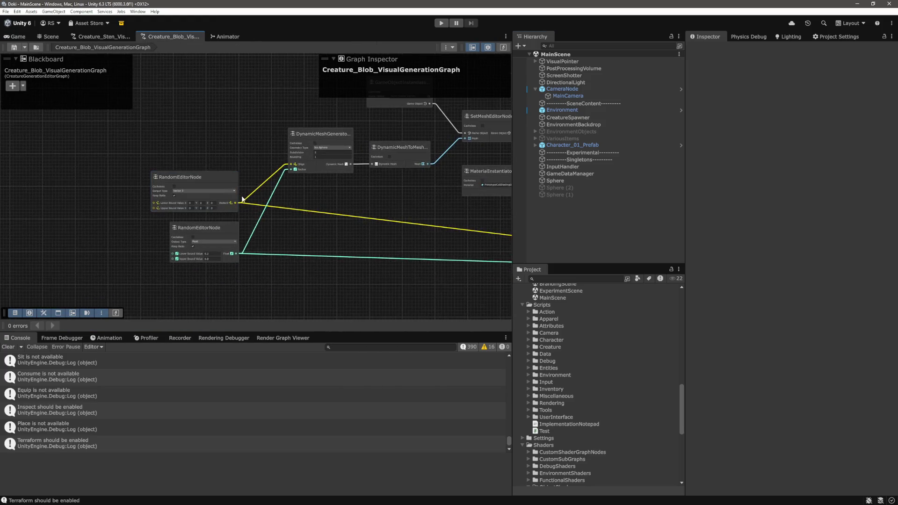
pyautogui.hscroll(10, 242, 199)
pyautogui.scroll(3, 160, 237)
pyautogui.scroll(5, 301, 195)
pyautogui.hscroll(-5, 301, 194)
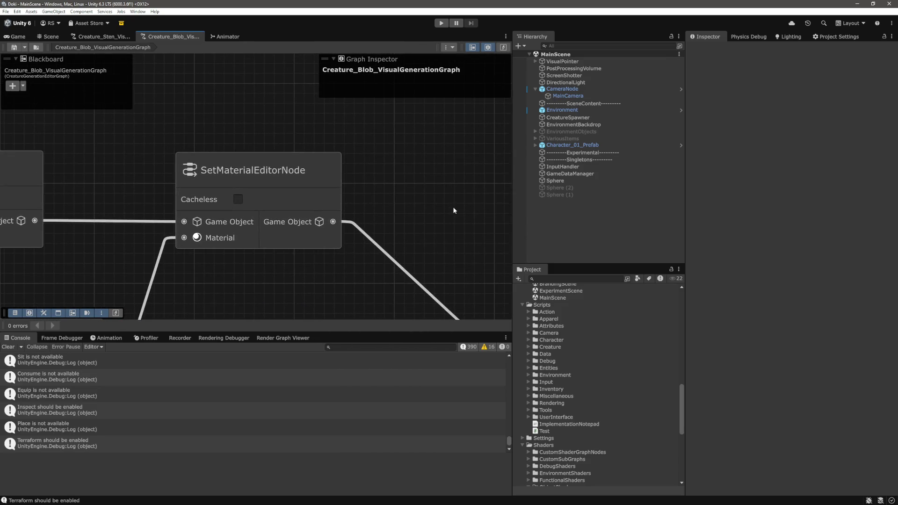
pyautogui.scroll(-5, 452, 208)
pyautogui.hscroll(3, 418, 176)
pyautogui.hscroll(3, 422, 184)
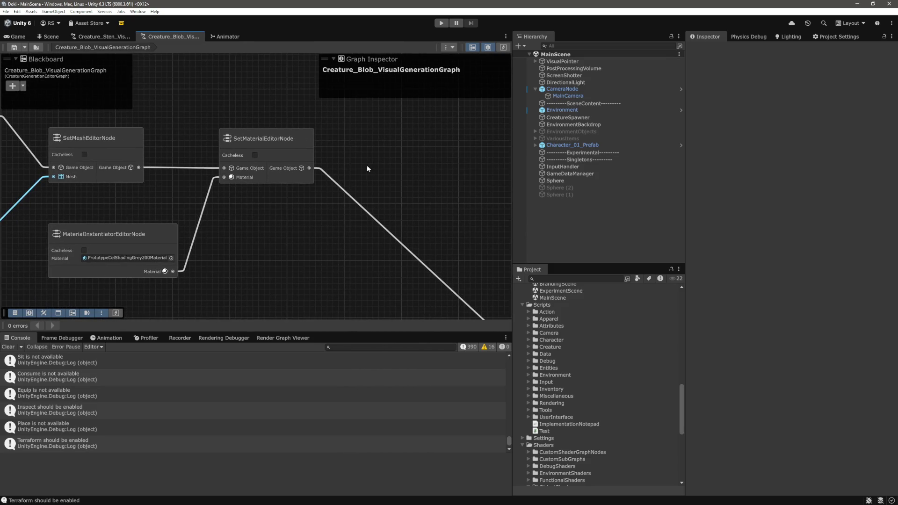
pyautogui.hscroll(1, 365, 174)
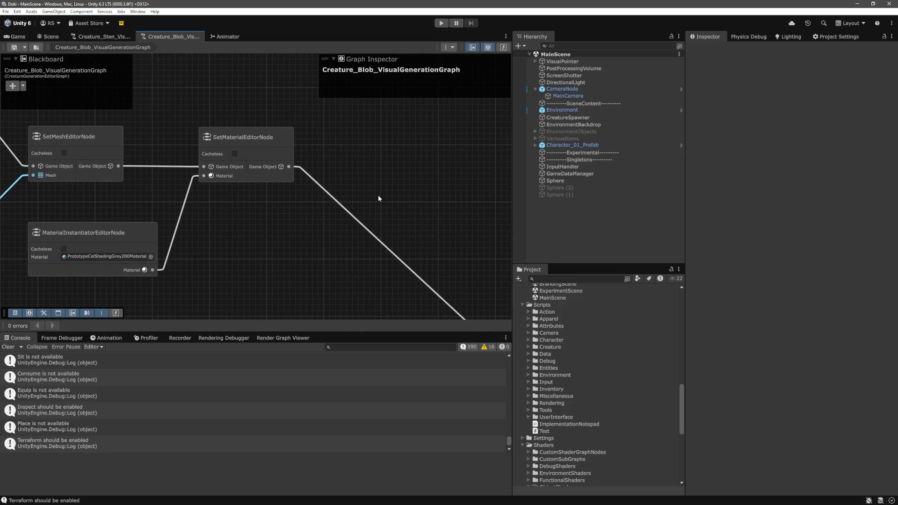
pyautogui.hscroll(-2, 366, 183)
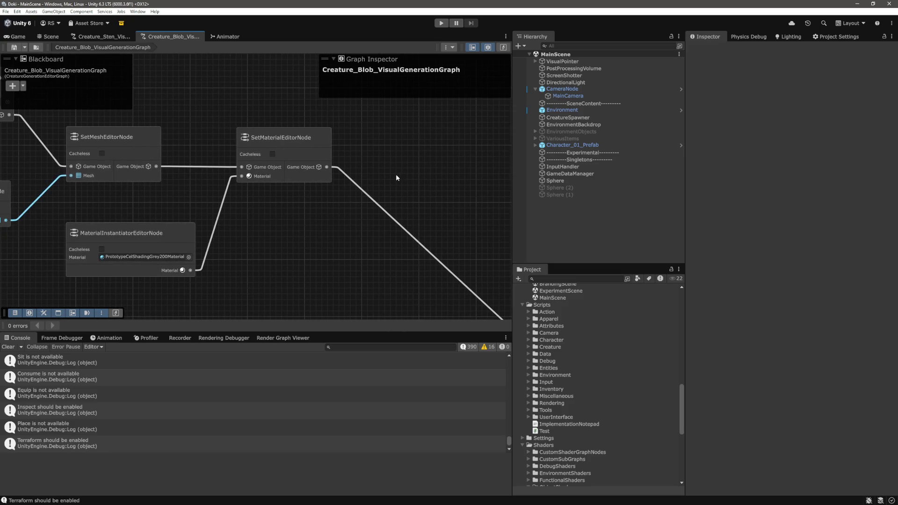
pyautogui.hscroll(-2, 223, 259)
pyautogui.scroll(-1, 327, 243)
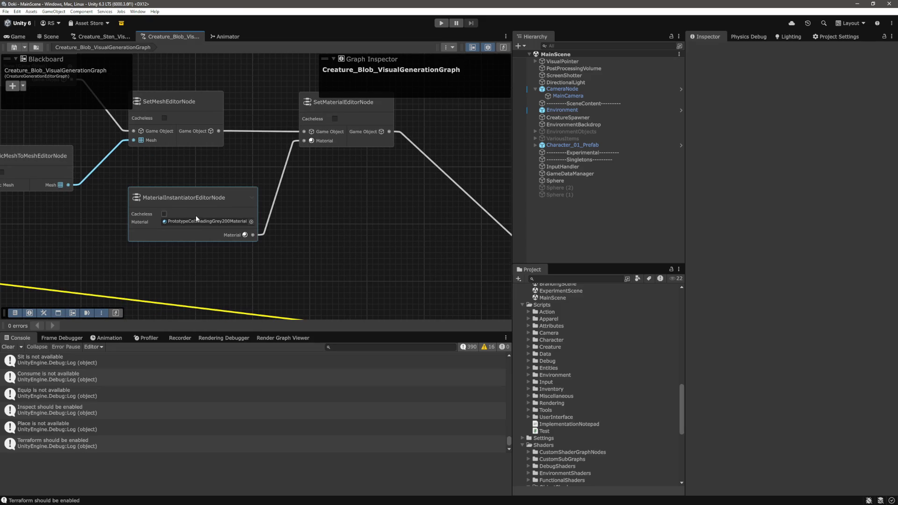
pyautogui.moveTo(381, 232)
pyautogui.mouseDown()
pyautogui.moveTo(356, 212)
pyautogui.moveTo(357, 229)
pyautogui.mouseUp()
pyautogui.scroll(10, 624, 388)
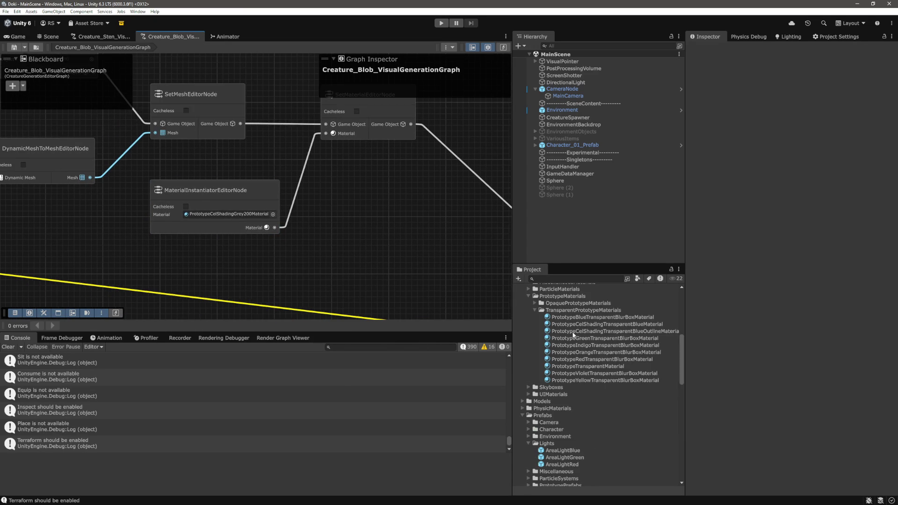
# Start deleting the transparent blue outline material, cancel, and select PrototypeCelShadingTransparentBlueMaterial instead.
pyautogui.scroll(9, 621, 384)
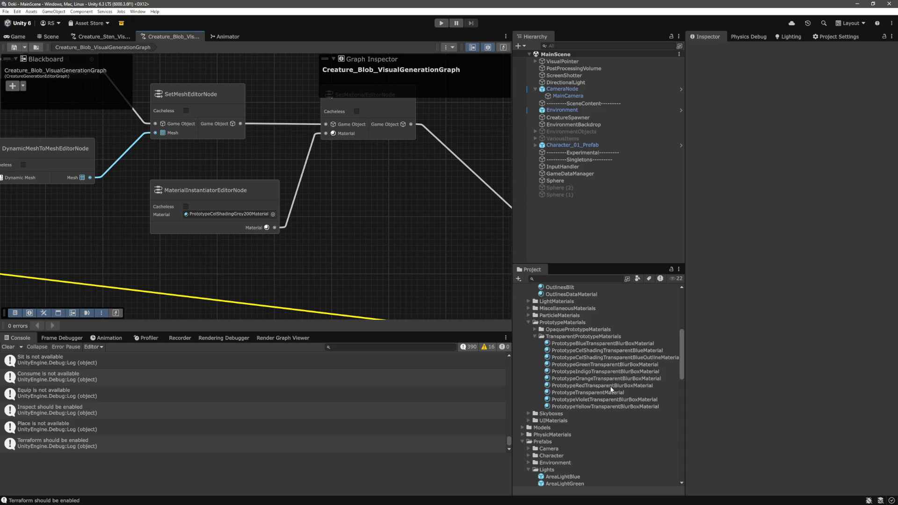
pyautogui.scroll(2, 591, 386)
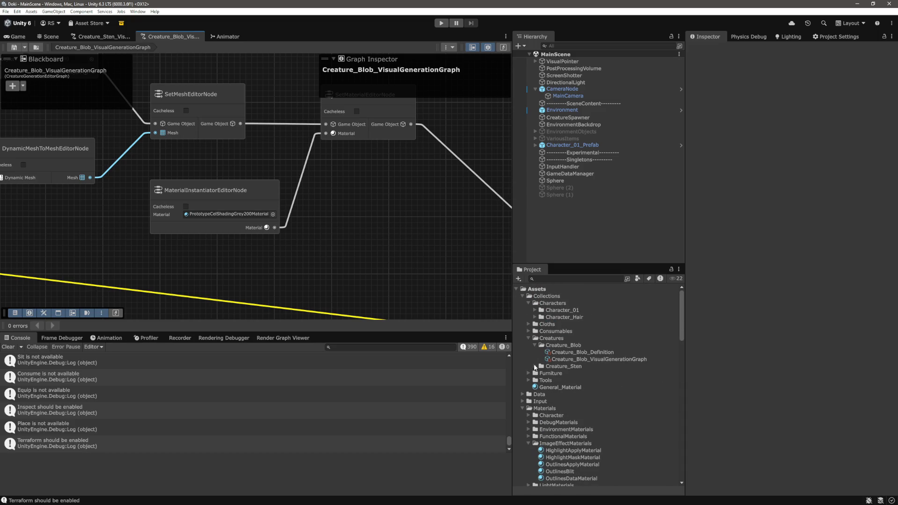
pyautogui.scroll(-9, 603, 371)
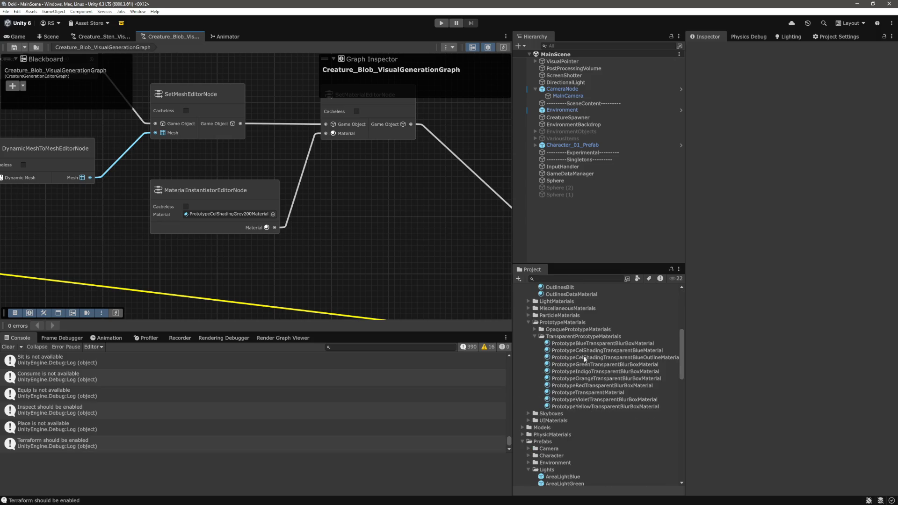
pyautogui.click(611, 357)
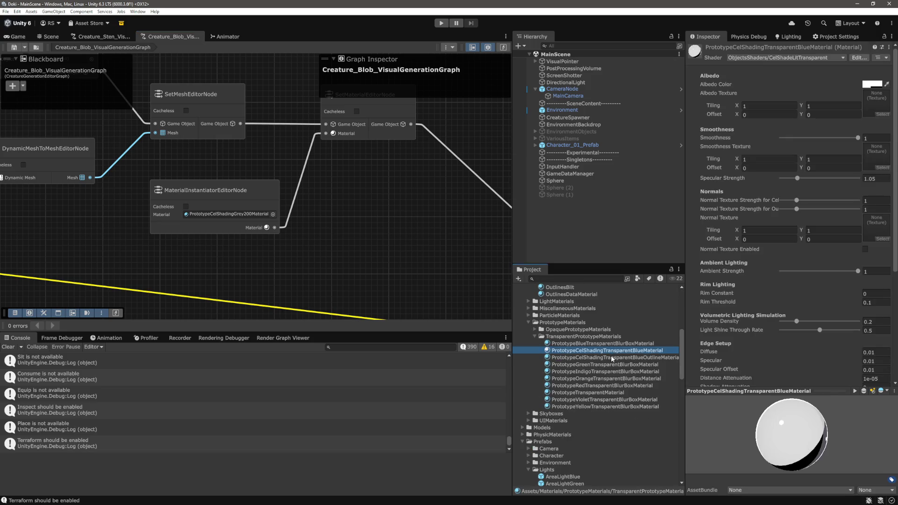
pyautogui.rightClick(611, 358)
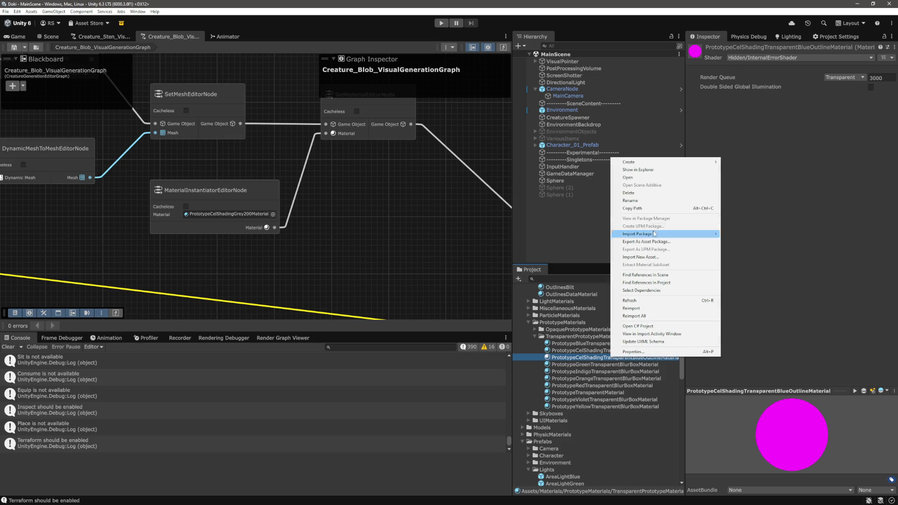
pyautogui.click(628, 192)
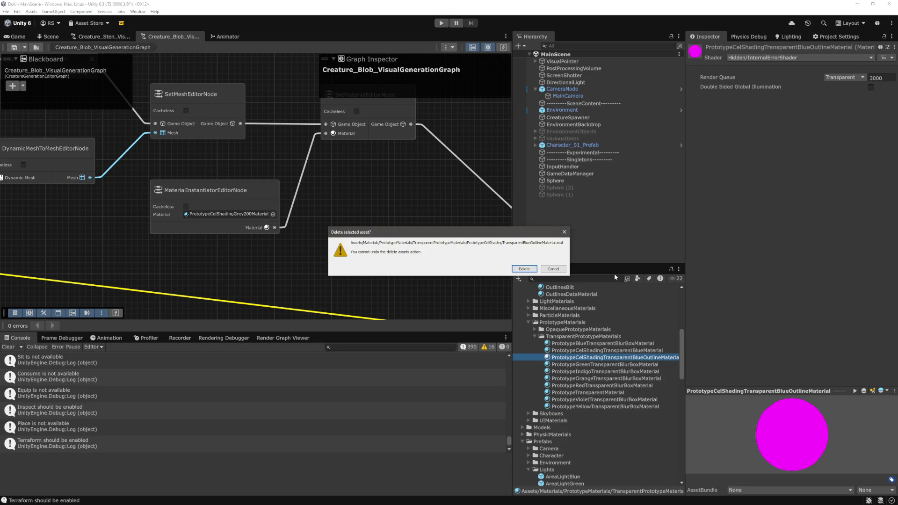
pyautogui.click(553, 269)
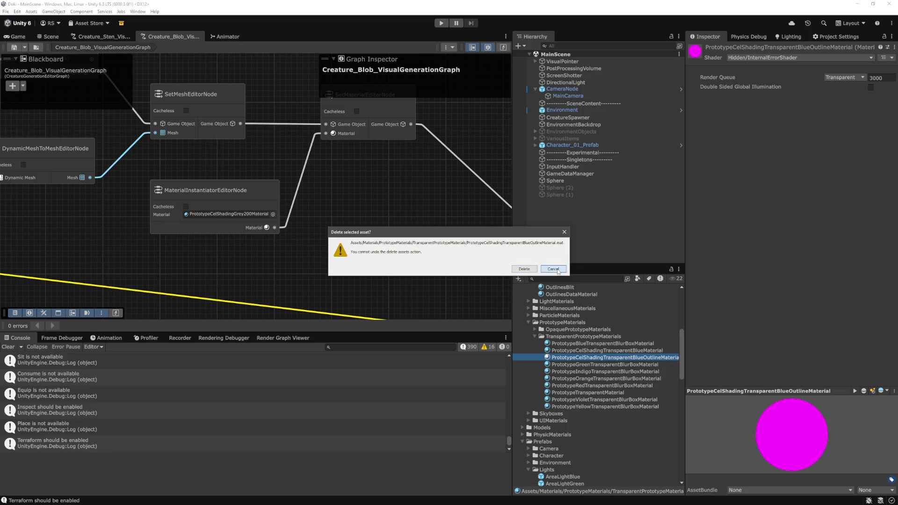
pyautogui.click(626, 351)
# Duplicate PrototypeCelShadingTransparentBlueMaterial into 'PrototypeCelShadingTransparentBlueMaterial 1' and expand the Creature_Sten folder.
pyautogui.hotkey('ctrl', 'd')
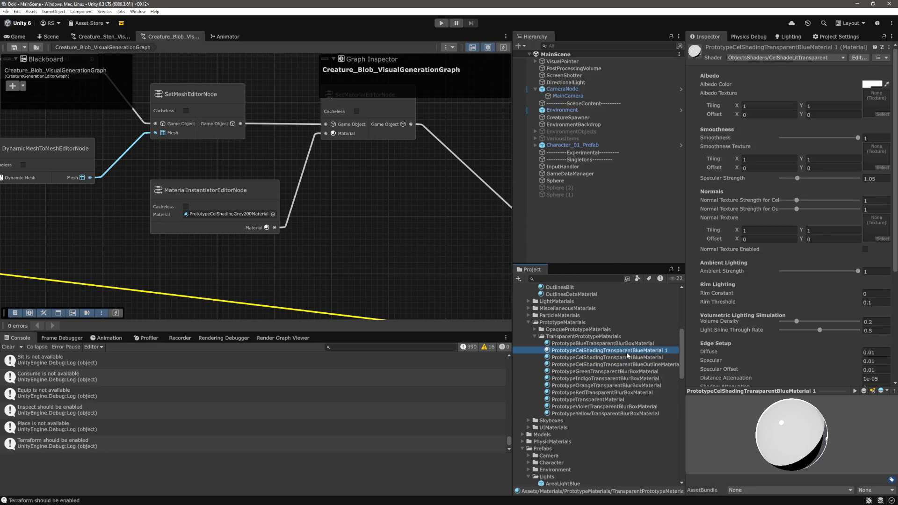
pyautogui.click(631, 351)
pyautogui.moveTo(681, 360); pyautogui.dragTo(687, 308)
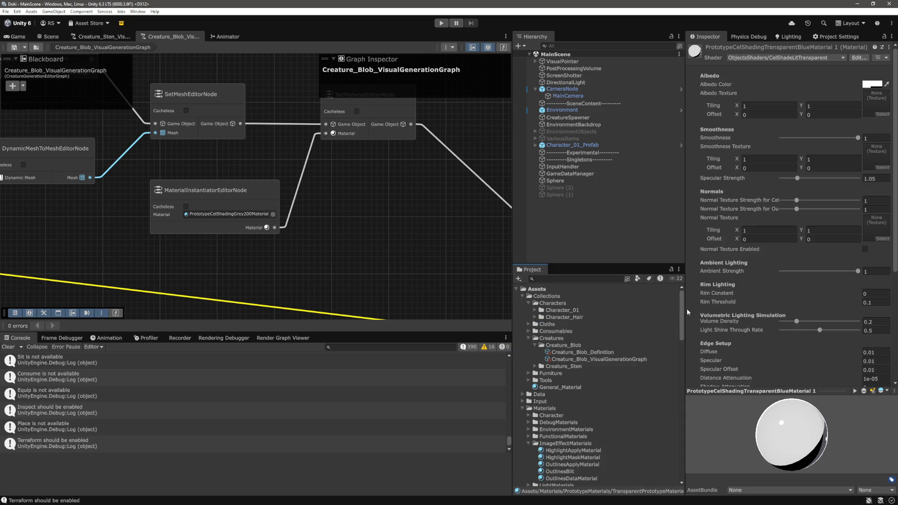
pyautogui.click(534, 366)
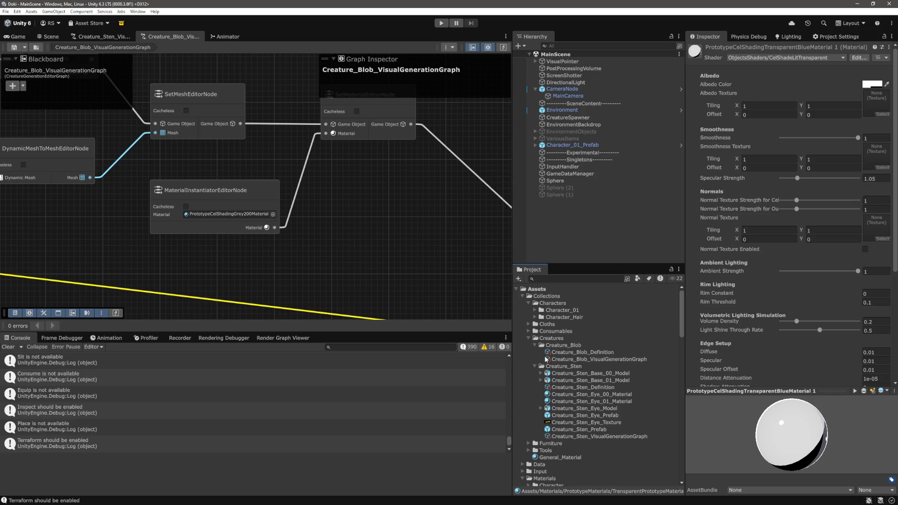
pyautogui.scroll(-8, 619, 397)
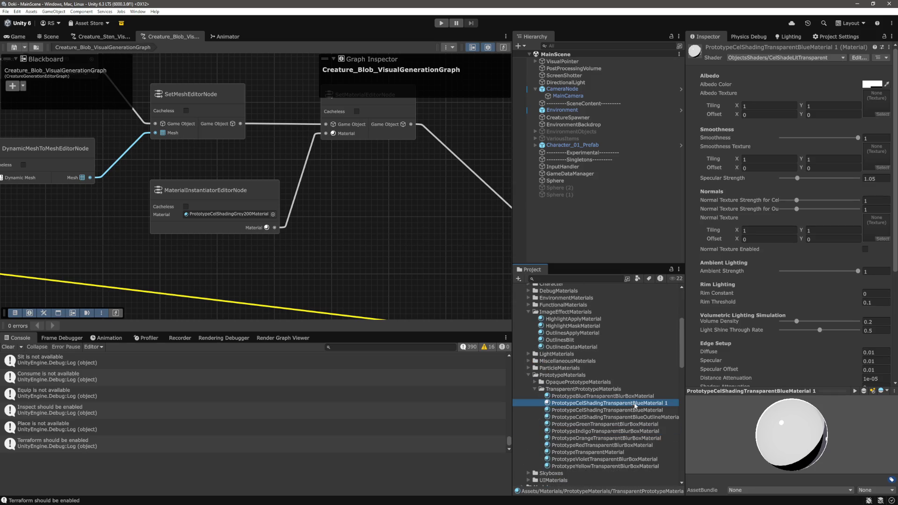
# Rename the duplicated blue material to 'Creature_Blob_Base_Material'.
pyautogui.click(634, 403)
pyautogui.write('Creatu')
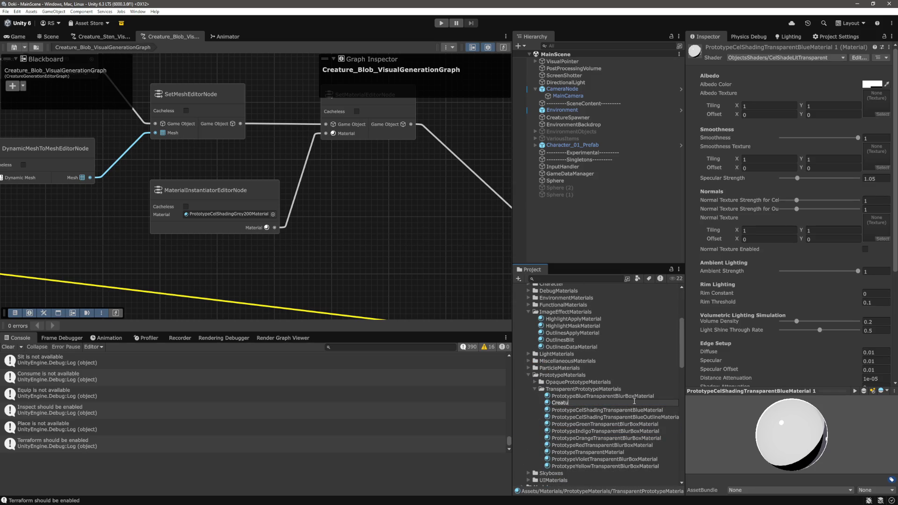
pyautogui.write('re_Blob')
pyautogui.write('_Base_Material')
pyautogui.press('Return')
# Assign Creature_Blob_Base_Material to the MaterialInstantiatorEditorNode's Material field and save the graph.
pyautogui.scroll(5, 616, 387)
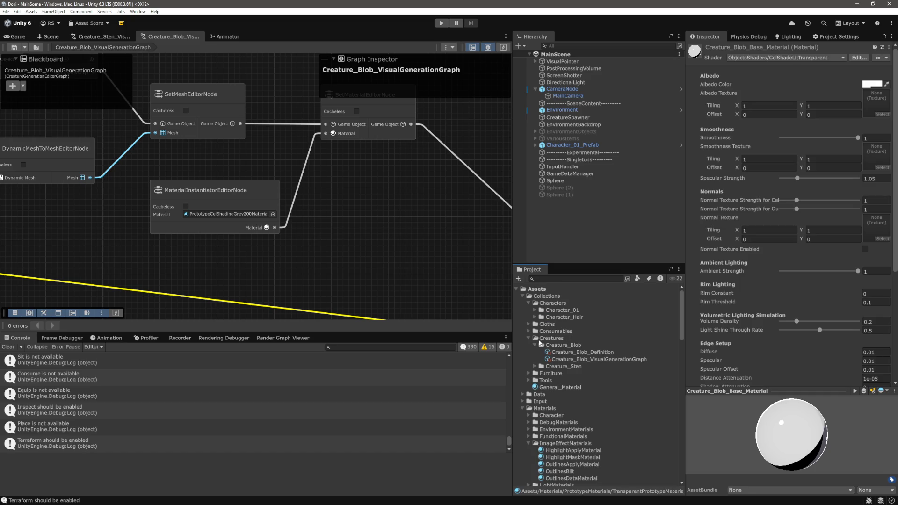
pyautogui.click(533, 366)
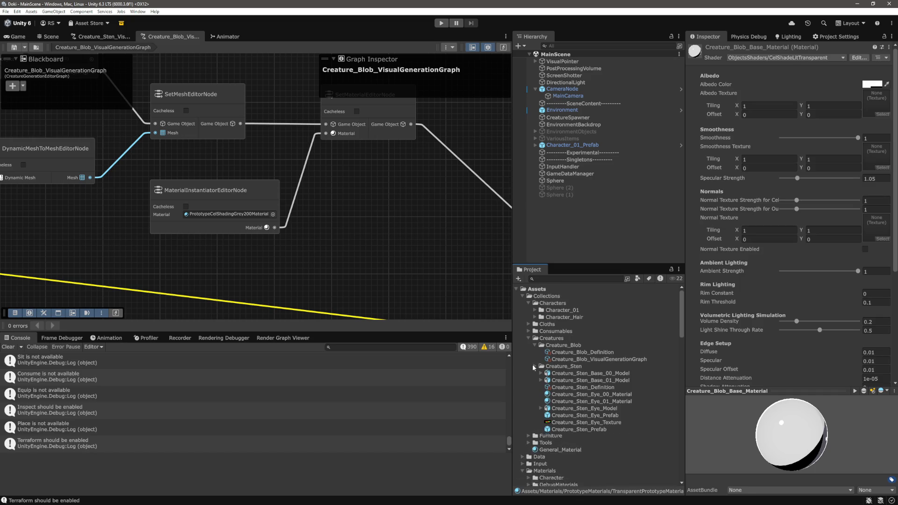
pyautogui.click(533, 366)
pyautogui.scroll(-5, 566, 373)
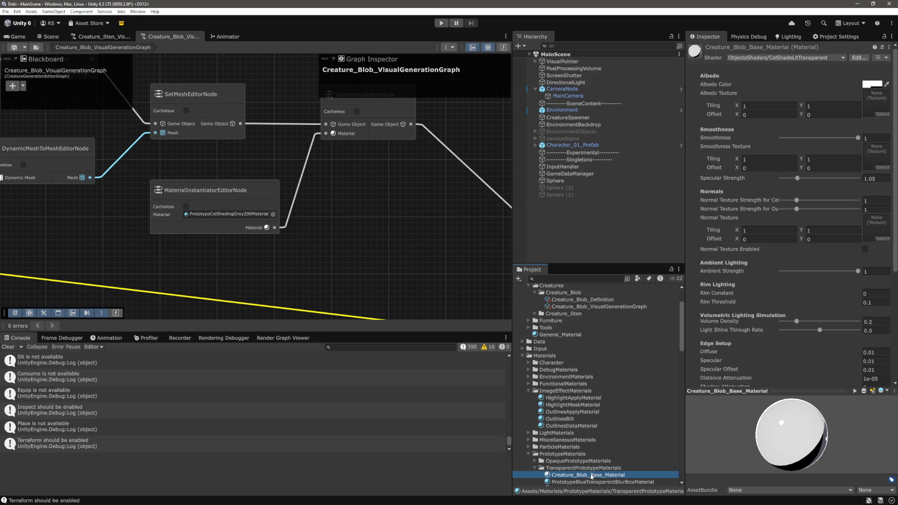
pyautogui.moveTo(567, 296); pyautogui.dragTo(568, 298)
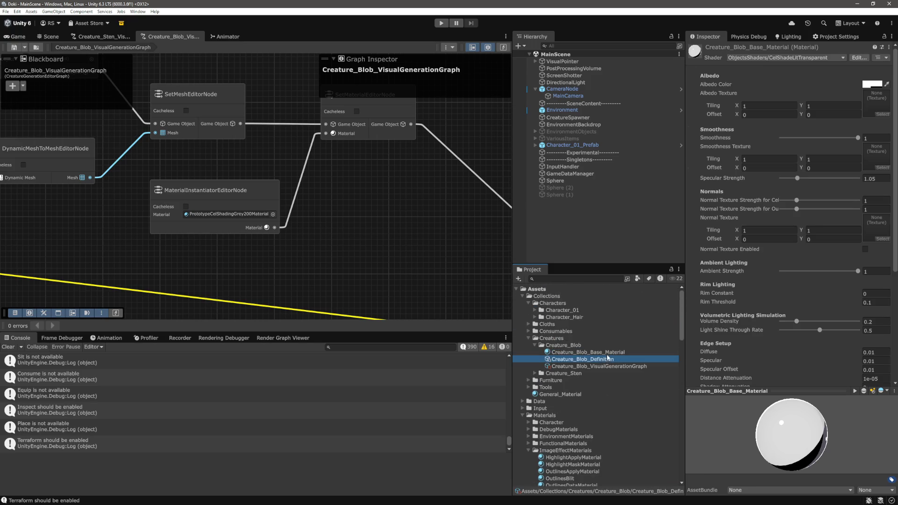
pyautogui.moveTo(779, 440)
pyautogui.mouseDown()
pyautogui.moveTo(757, 439)
pyautogui.moveTo(849, 344)
pyautogui.moveTo(771, 435)
pyautogui.moveTo(757, 421)
pyautogui.mouseUp()
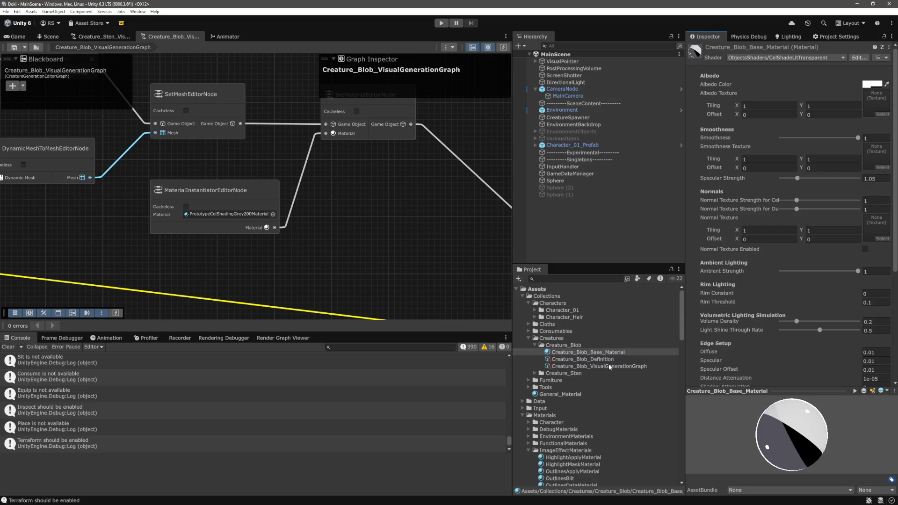
pyautogui.moveTo(590, 352); pyautogui.dragTo(229, 214)
pyautogui.hotkey('ctrl', 's')
# Duplicate the SetMaterialEditorNode and chain its Game Object input from the first one.
pyautogui.scroll(3, 310, 202)
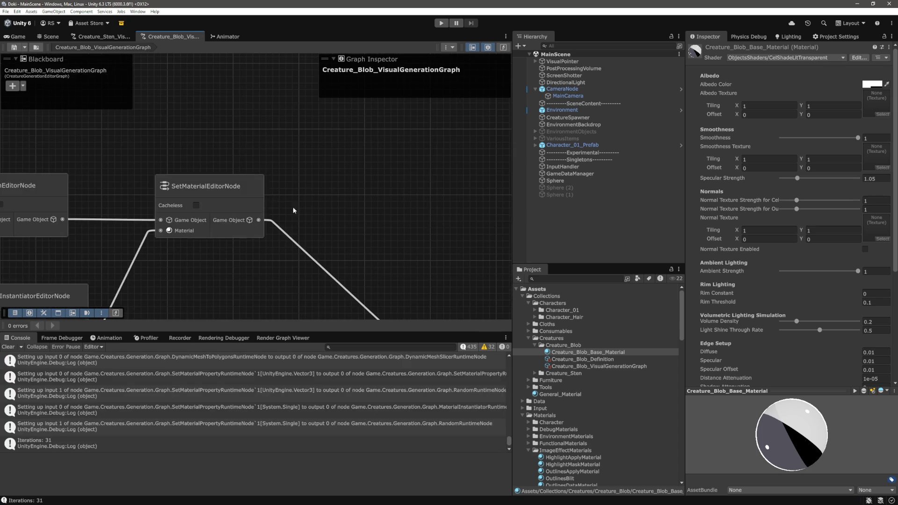
pyautogui.click(220, 188)
pyautogui.hotkey('ctrl', 'd')
pyautogui.moveTo(263, 207)
pyautogui.mouseDown()
pyautogui.moveTo(193, 169)
pyautogui.moveTo(369, 179)
pyautogui.mouseUp()
pyautogui.click(202, 272)
pyautogui.moveTo(202, 272); pyautogui.dragTo(328, 254)
pyautogui.moveTo(431, 128); pyautogui.dragTo(398, 119)
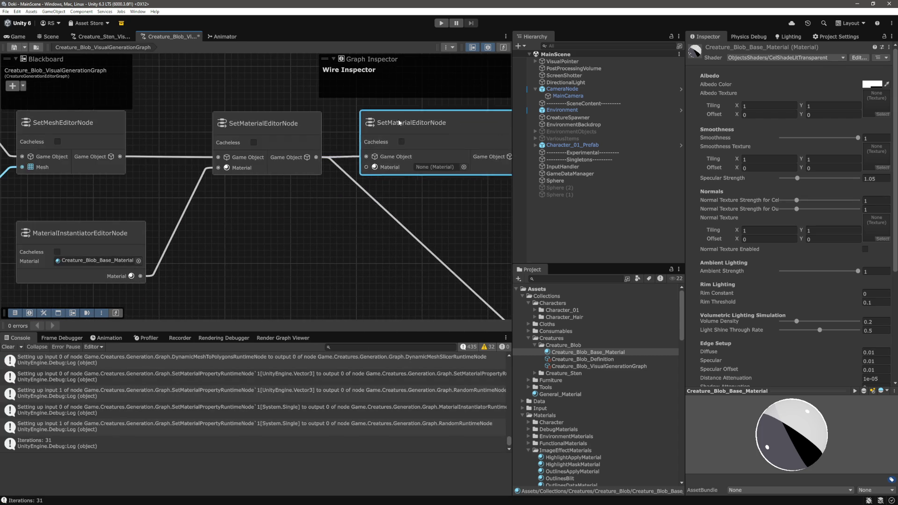
pyautogui.moveTo(316, 157); pyautogui.dragTo(361, 158)
# Duplicate the MaterialInstantiatorEditorNode and place the copy beside the original.
pyautogui.click(96, 231)
pyautogui.hotkey('ctrl', 'd')
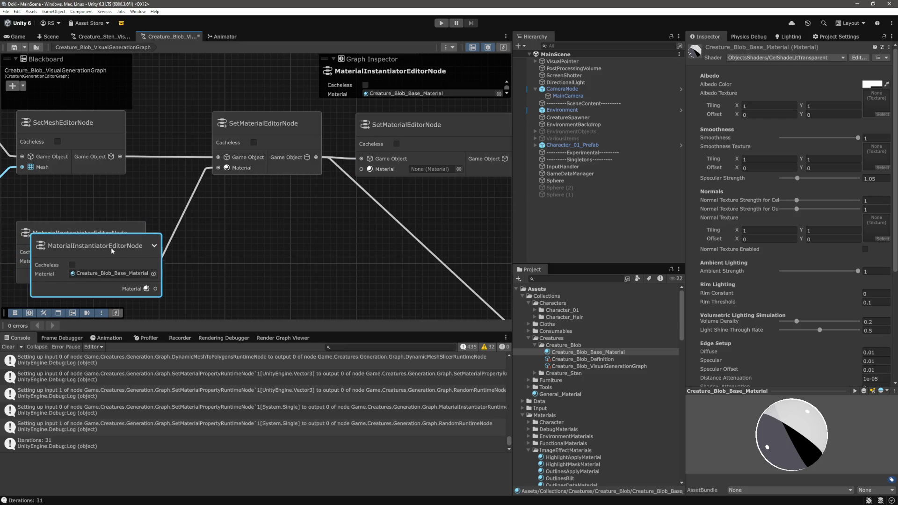
pyautogui.moveTo(100, 234)
pyautogui.mouseDown()
pyautogui.moveTo(286, 236)
pyautogui.moveTo(247, 208)
pyautogui.moveTo(230, 235)
pyautogui.mouseUp()
pyautogui.click(232, 211)
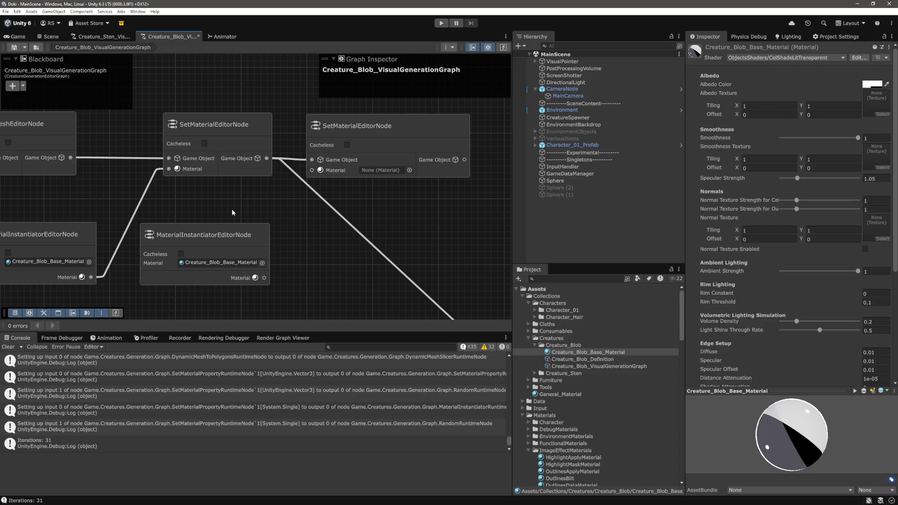
pyautogui.moveTo(287, 230); pyautogui.dragTo(331, 237)
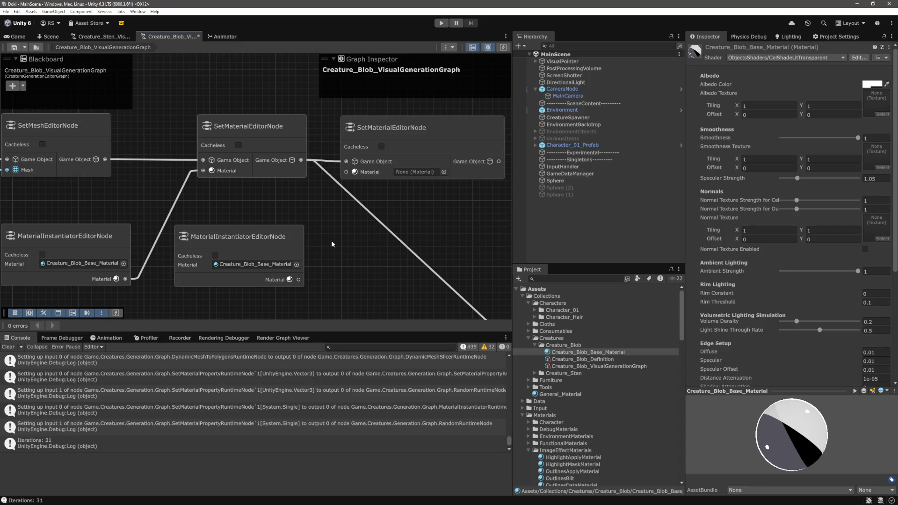
pyautogui.moveTo(330, 241); pyautogui.dragTo(320, 242)
pyautogui.scroll(-5, 631, 380)
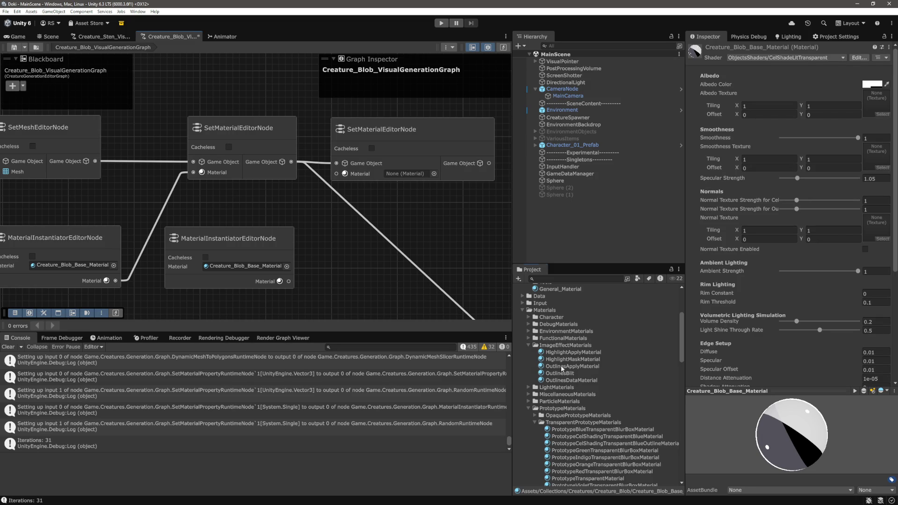
# Assign OutlinesDataMaterial to the new MaterialInstantiatorEditorNode's Material field.
pyautogui.click(564, 381)
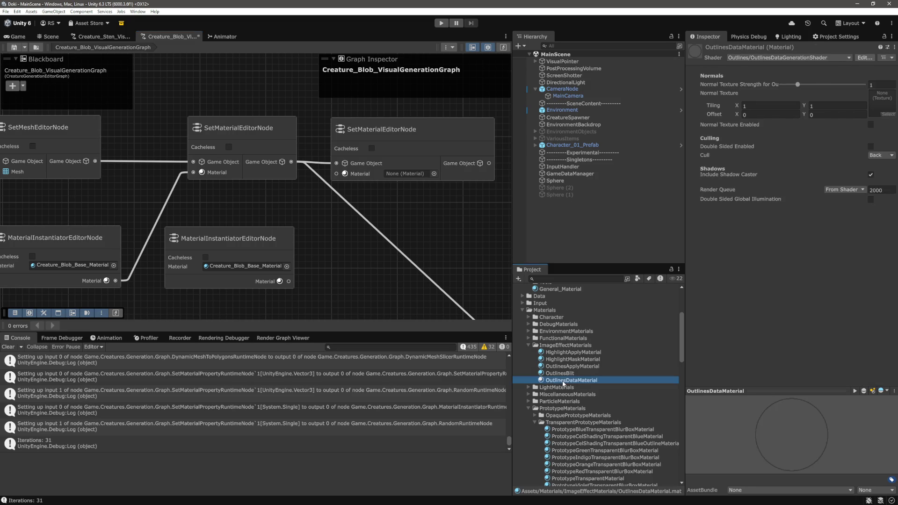
pyautogui.moveTo(571, 386)
pyautogui.mouseDown()
pyautogui.moveTo(261, 271)
pyautogui.moveTo(309, 286)
pyautogui.moveTo(273, 280)
pyautogui.mouseUp()
pyautogui.scroll(-3, 273, 277)
pyautogui.scroll(-2, 324, 237)
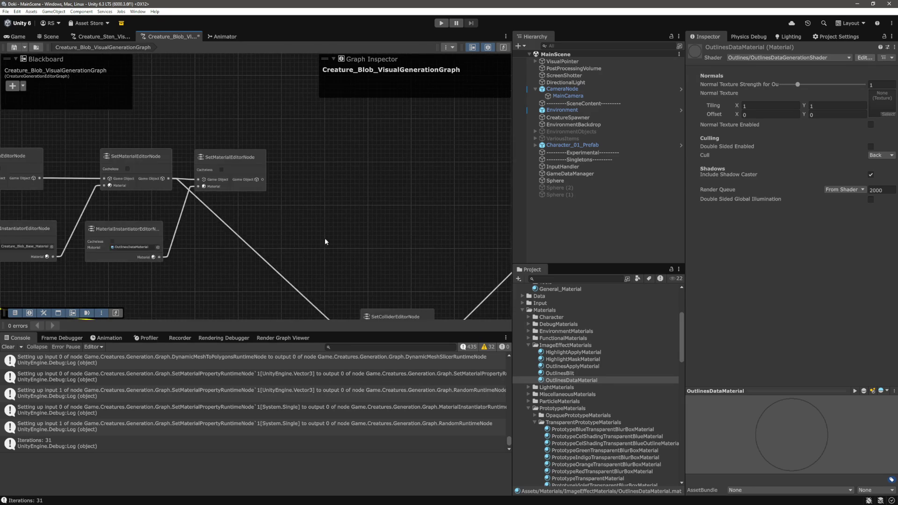
# Feed SetColliderEditorNode's Game Object input from the second SetMaterialEditorNode and frame the whole graph.
pyautogui.moveTo(324, 237); pyautogui.dragTo(324, 174)
pyautogui.moveTo(266, 124)
pyautogui.mouseDown()
pyautogui.moveTo(315, 237)
pyautogui.moveTo(367, 290)
pyautogui.mouseUp()
pyautogui.scroll(-3, 332, 200)
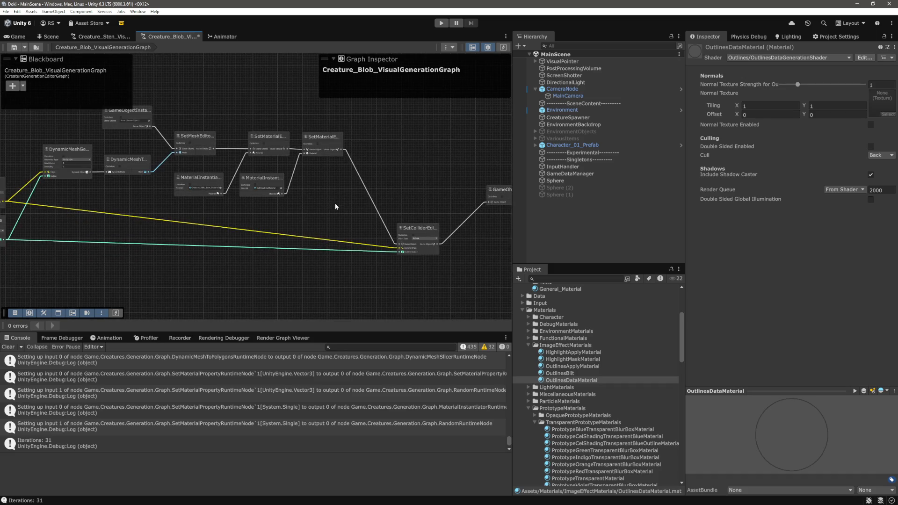
pyautogui.press('a')
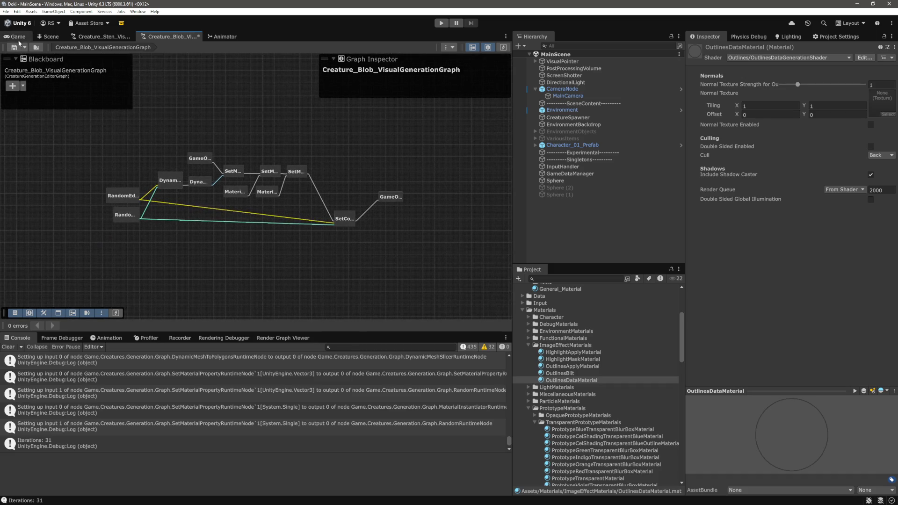
# Save the blob graph and start play mode in the Game view.
pyautogui.click(19, 49)
pyautogui.click(18, 36)
pyautogui.click(570, 204)
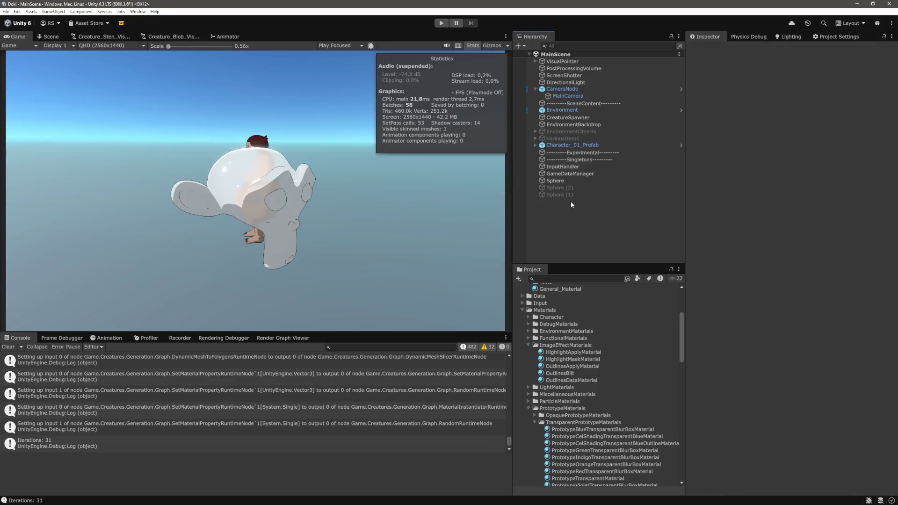
pyautogui.click(440, 28)
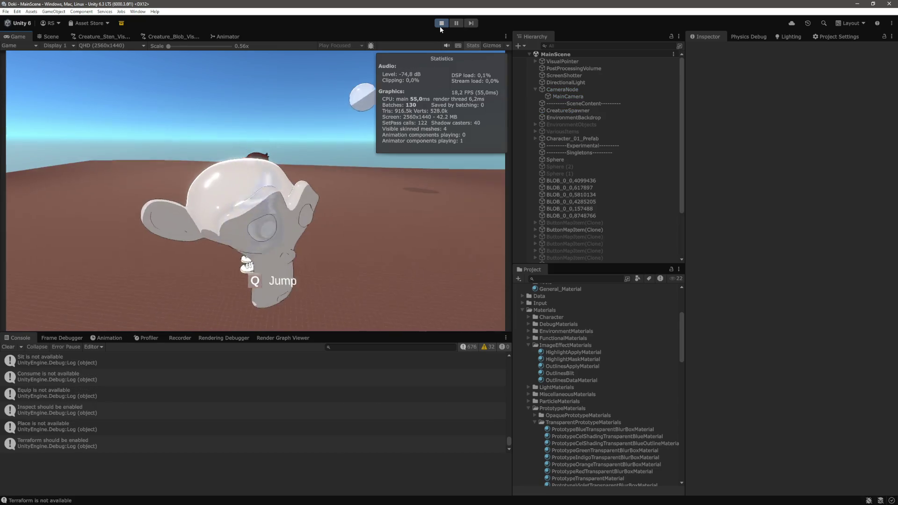
# Select a spawned blob in the Scene view and frame it to inspect its materials.
pyautogui.click(51, 37)
pyautogui.click(236, 184)
pyautogui.press('f')
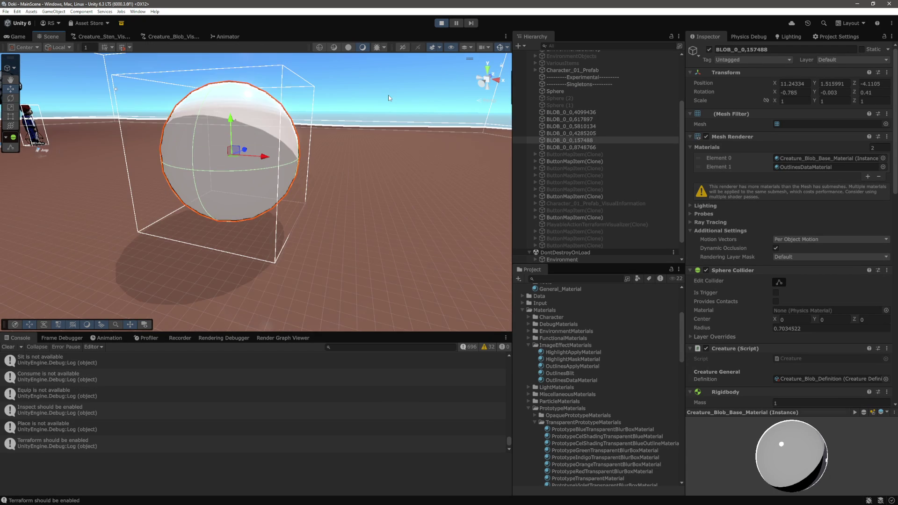
pyautogui.click(442, 91)
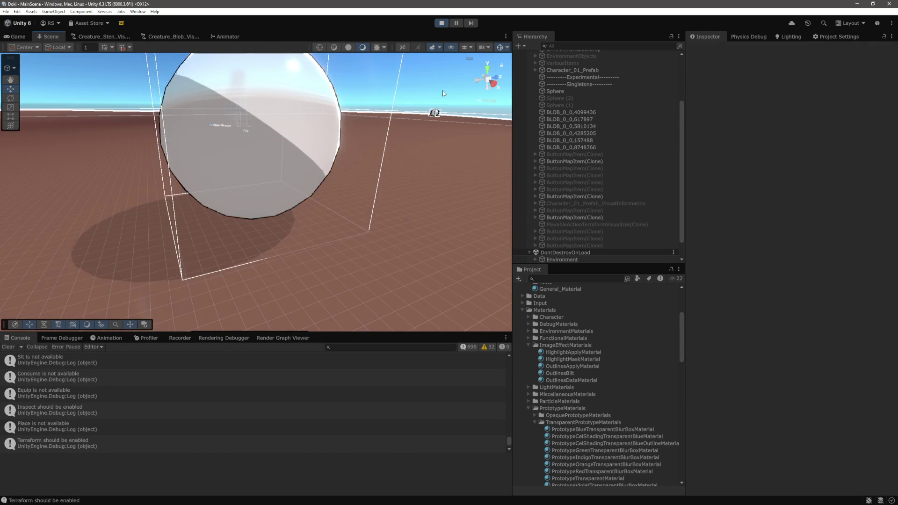
pyautogui.press('q')
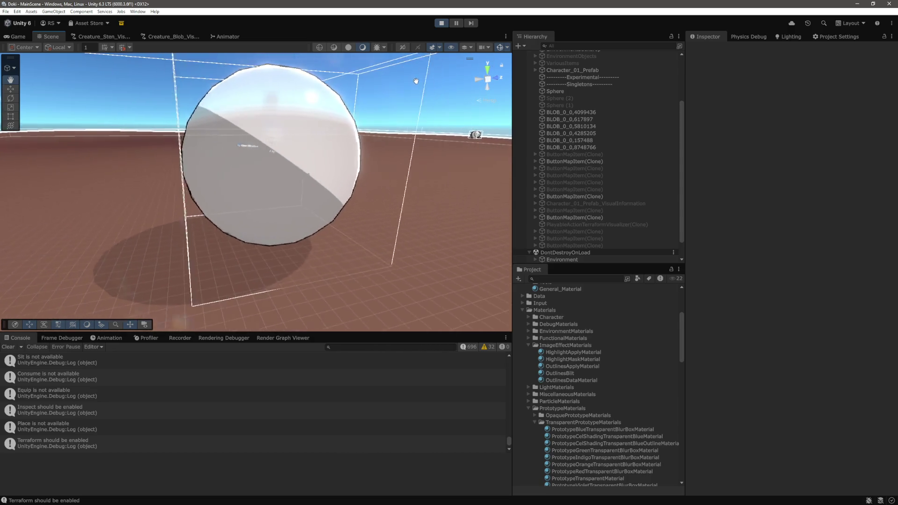
pyautogui.press('w')
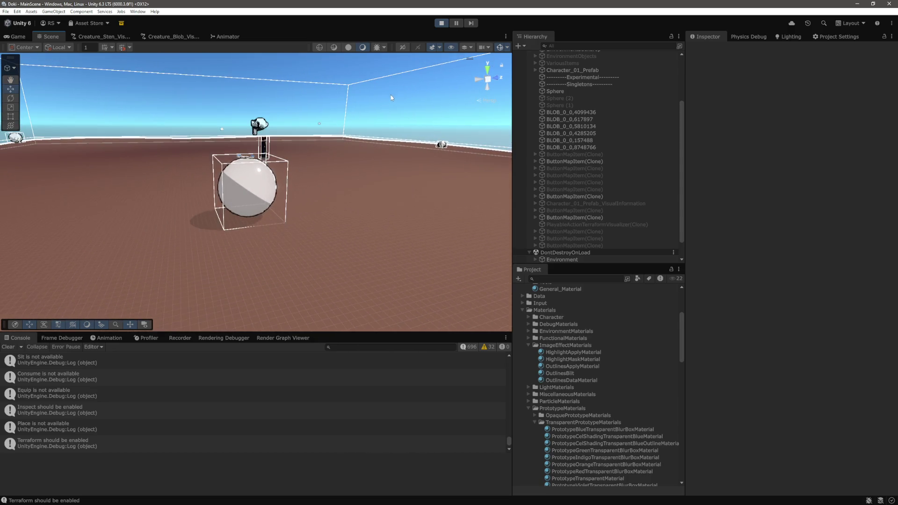
pyautogui.click(261, 194)
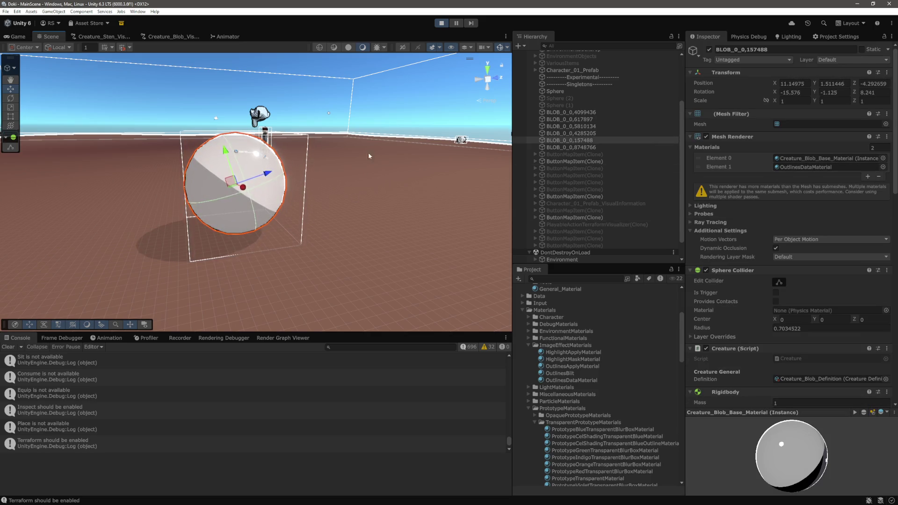
# Set the blob material's Volume Density to 0 and Light Shine Through Rate to 0.367.
pyautogui.moveTo(368, 153); pyautogui.dragTo(439, 144)
pyautogui.press('f')
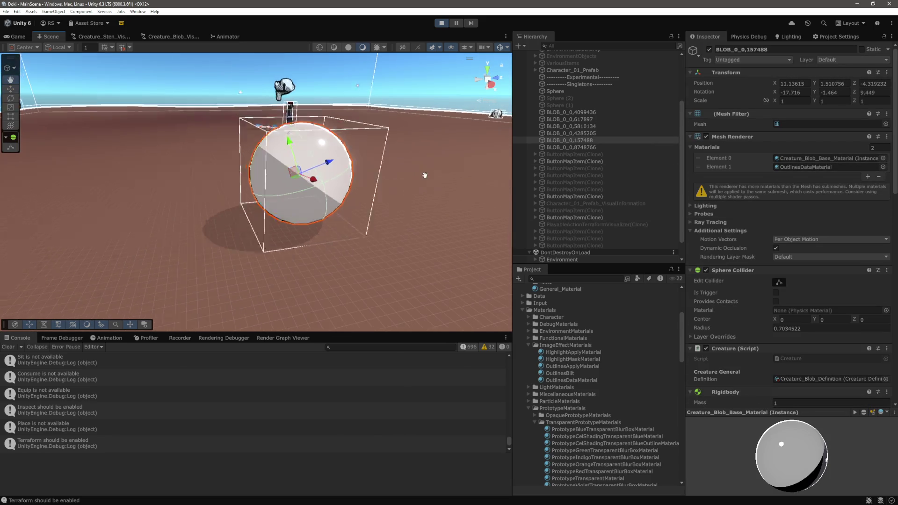
pyautogui.scroll(-15, 733, 361)
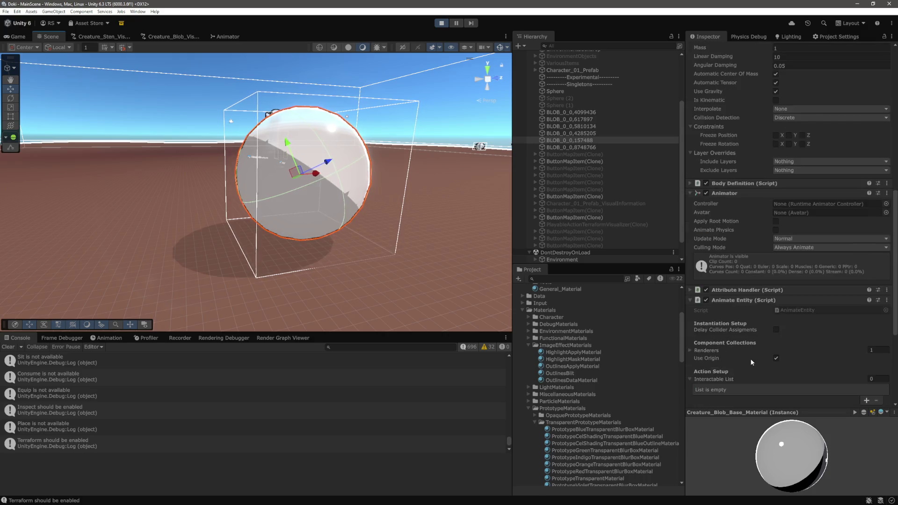
pyautogui.click(786, 337)
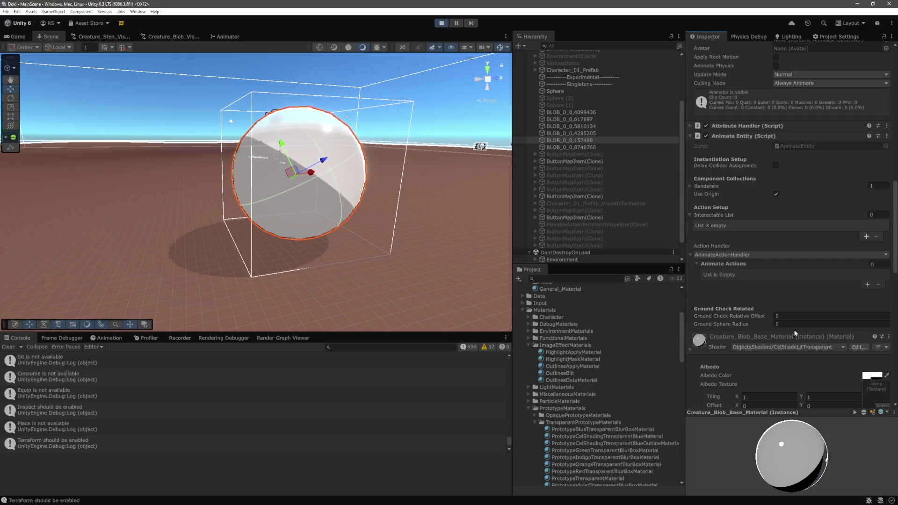
pyautogui.scroll(-5, 788, 336)
pyautogui.scroll(-3, 867, 214)
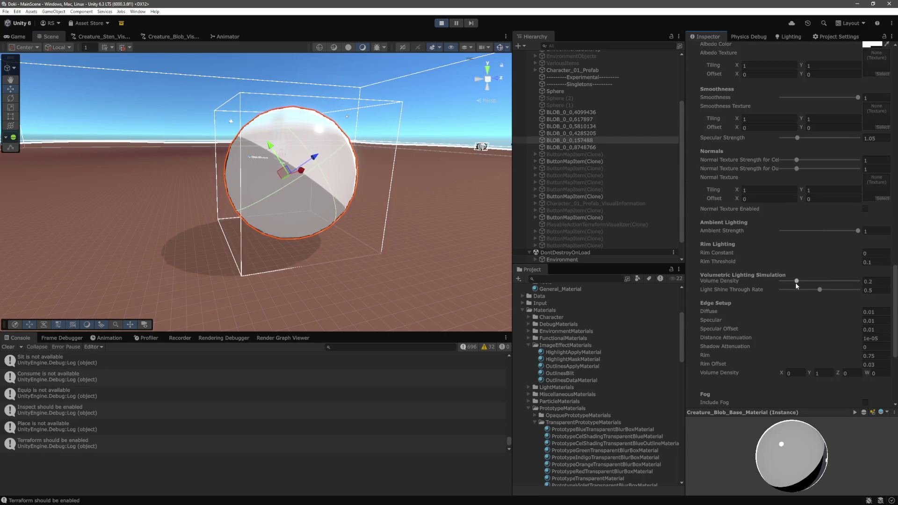
pyautogui.moveTo(796, 281); pyautogui.dragTo(764, 281)
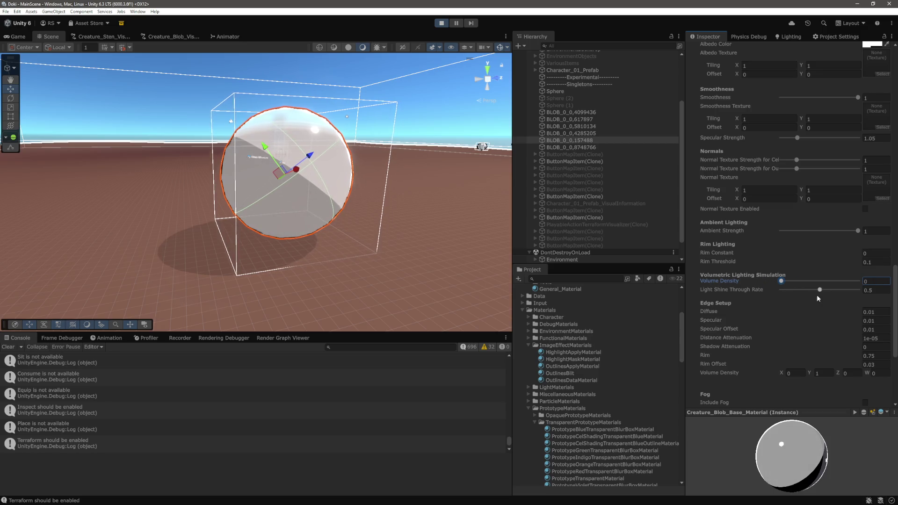
pyautogui.moveTo(817, 291); pyautogui.dragTo(812, 297)
# Check the Albedo Color, reselect the blob, and return to the running Game view.
pyautogui.scroll(2, 880, 107)
pyautogui.click(871, 91)
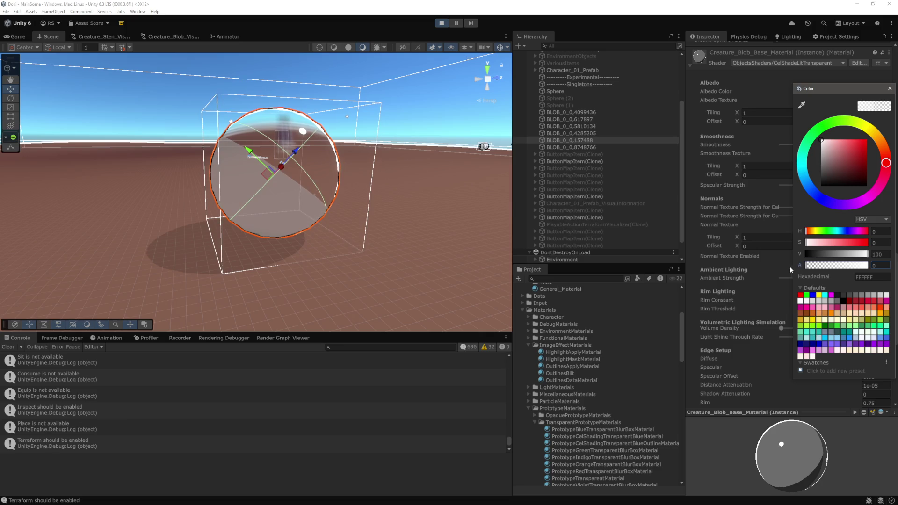
pyautogui.click(435, 125)
pyautogui.moveTo(435, 125)
pyautogui.mouseDown()
pyautogui.moveTo(405, 121)
pyautogui.moveTo(425, 130)
pyautogui.moveTo(416, 138)
pyautogui.mouseUp()
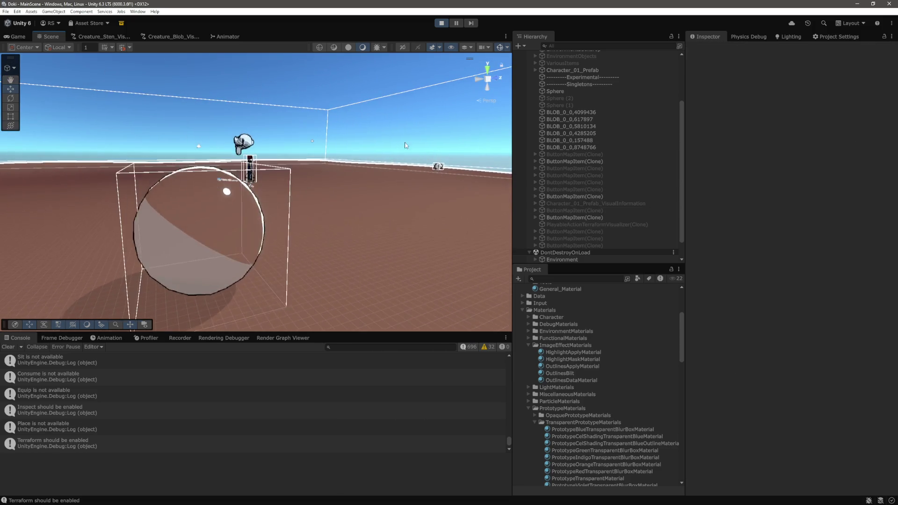
pyautogui.click(194, 255)
pyautogui.moveTo(195, 255)
pyautogui.mouseDown()
pyautogui.moveTo(428, 150)
pyautogui.moveTo(397, 186)
pyautogui.mouseUp()
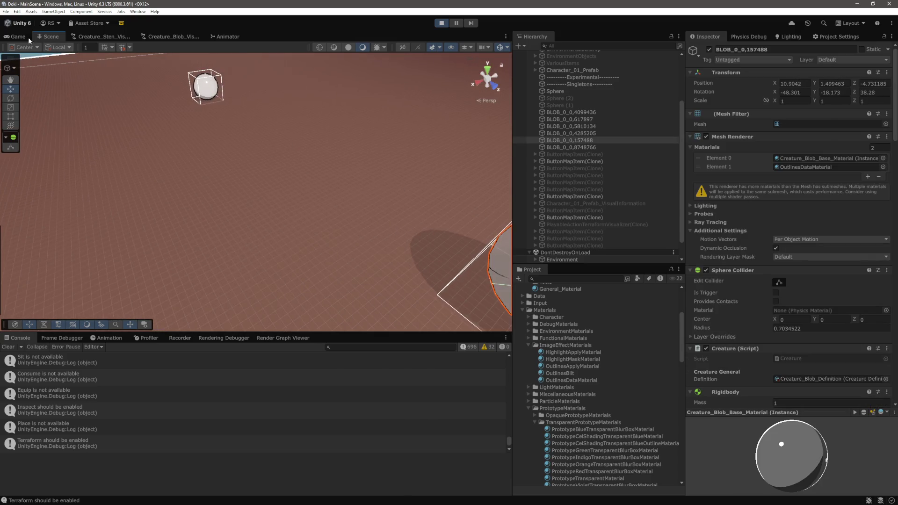
pyautogui.hotkey('ctrl', '2')
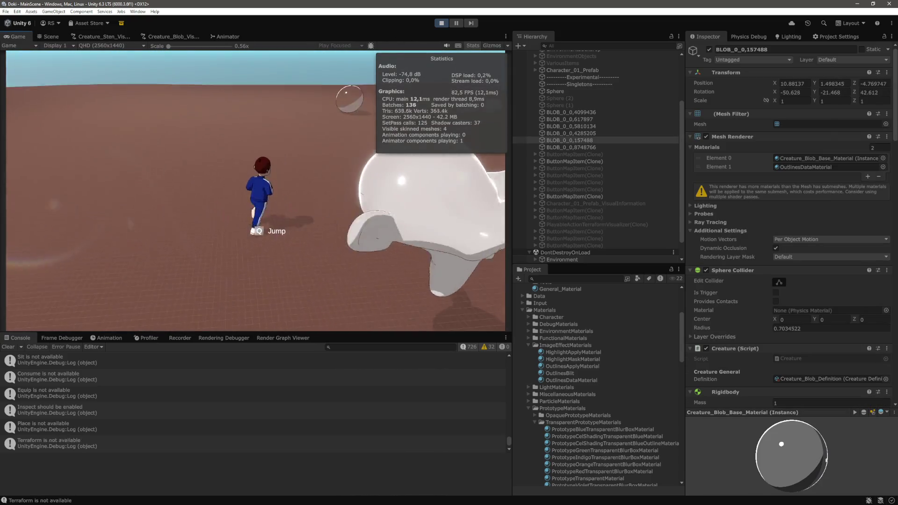
# Hide the statistics overlay and walk the character through the glass blob.
pyautogui.click(477, 45)
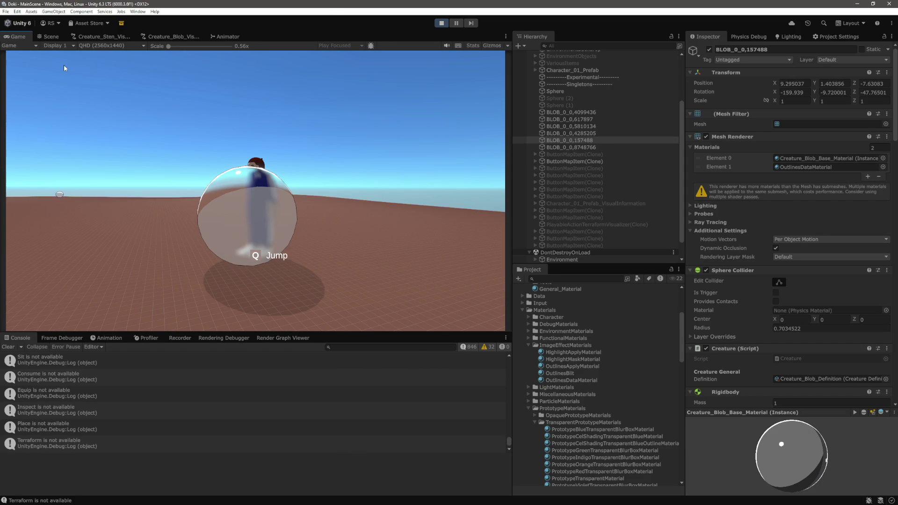
pyautogui.press('w')
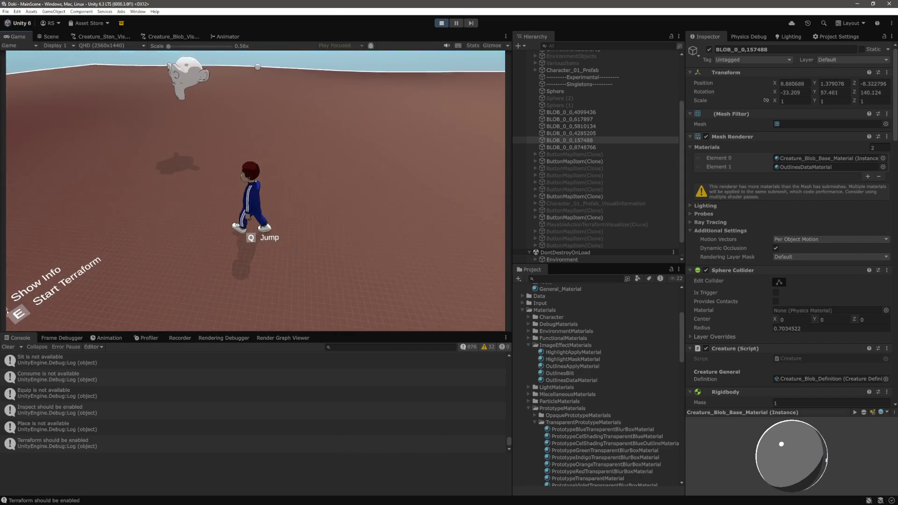
pyautogui.scroll(-1, 535, 237)
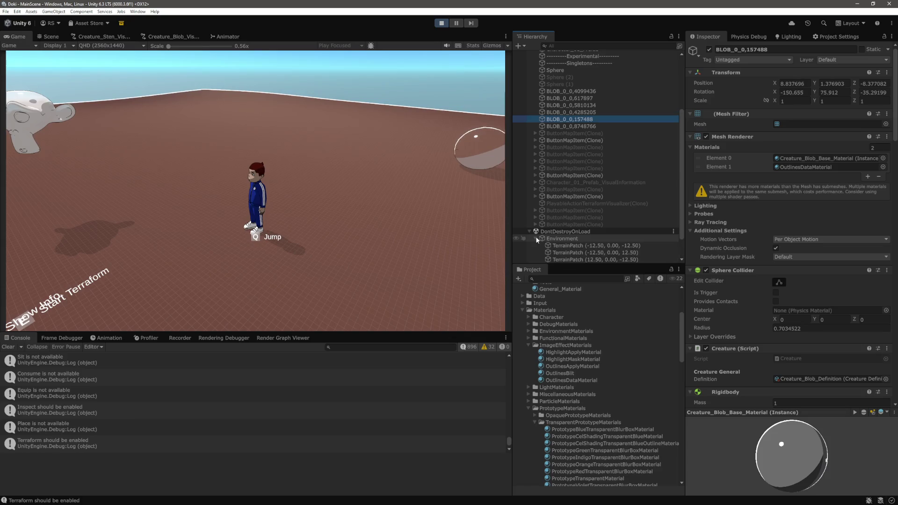
pyautogui.click(531, 231)
pyautogui.click(155, 184)
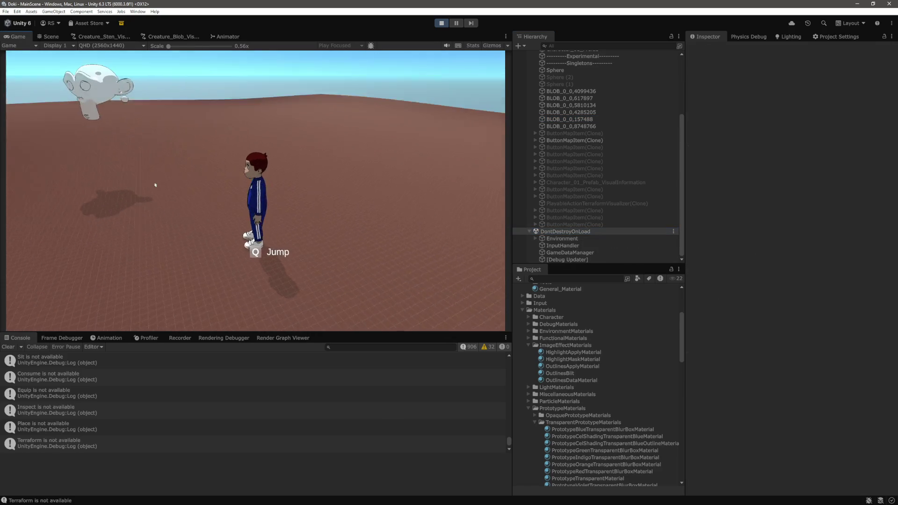
pyautogui.press('w')
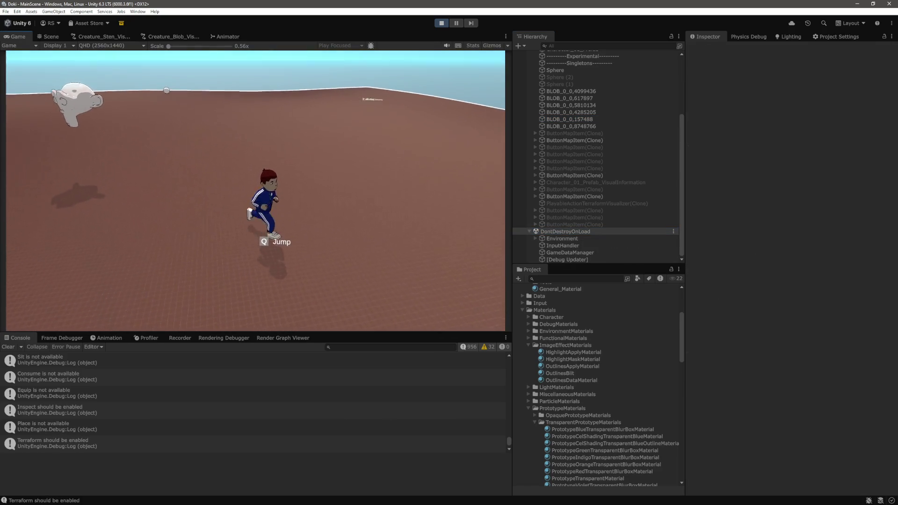
pyautogui.press('d')
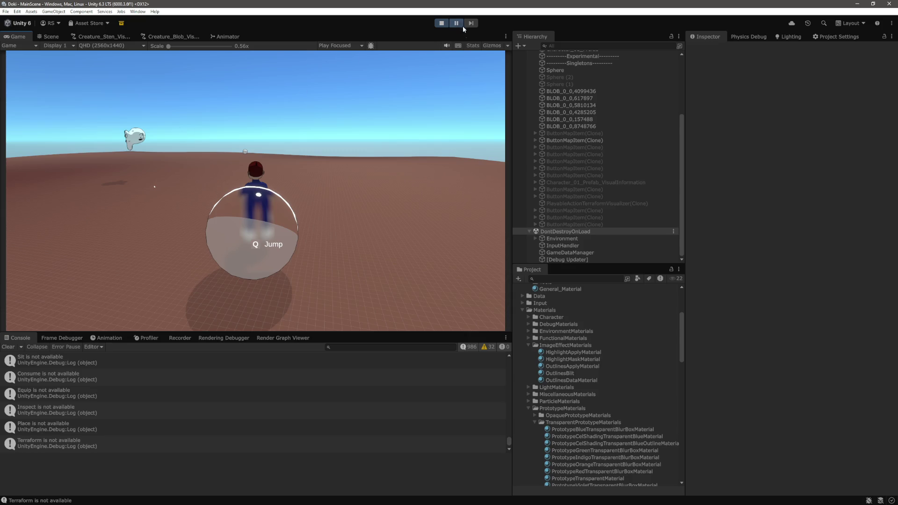
pyautogui.press('s')
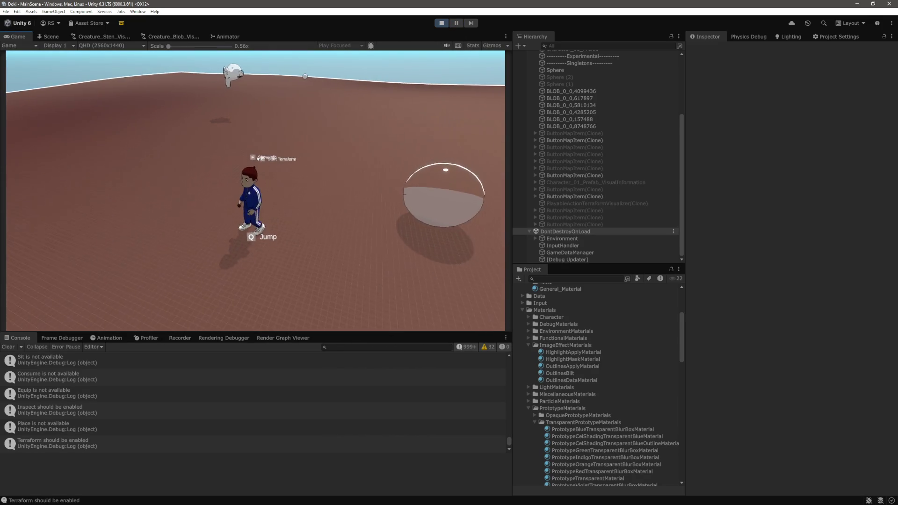
# Run the character around the white blob sphere to bring up its prompts, then pause.
pyautogui.press('a')
pyautogui.press('w')
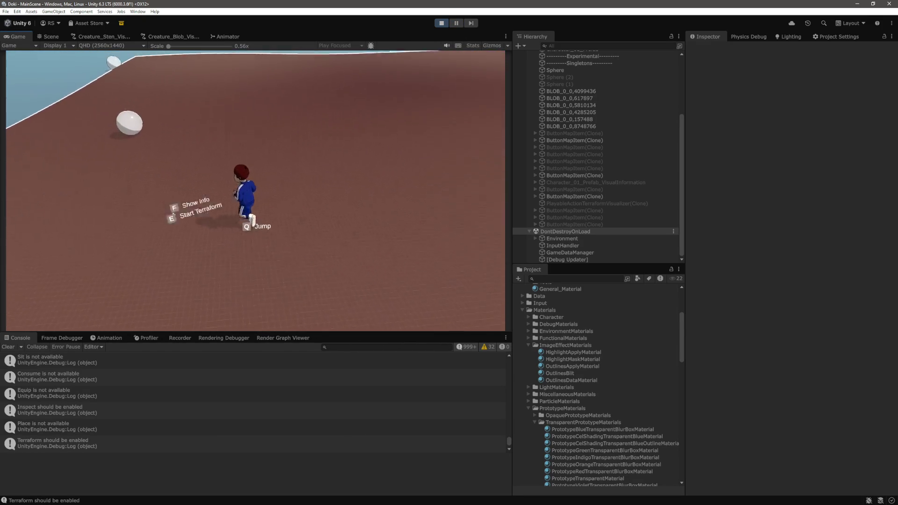
pyautogui.press('a')
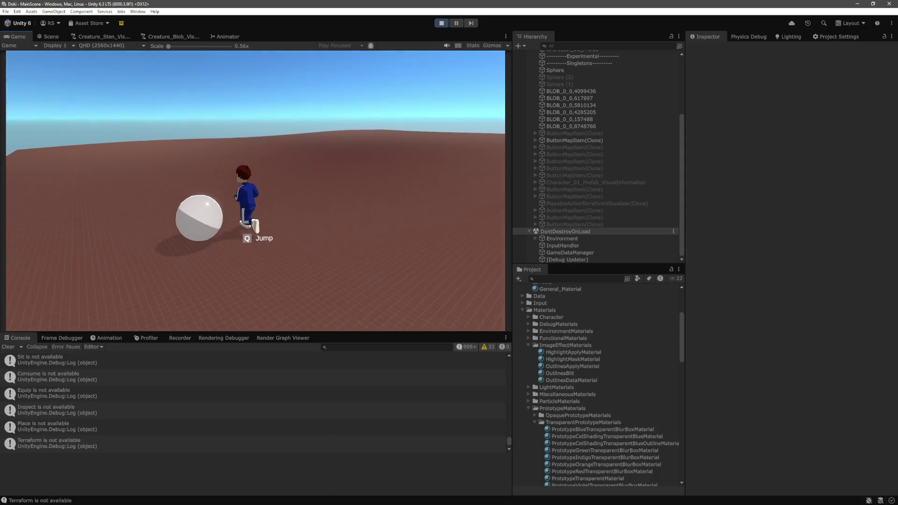
pyautogui.press('w')
pyautogui.press('a')
pyautogui.press('w')
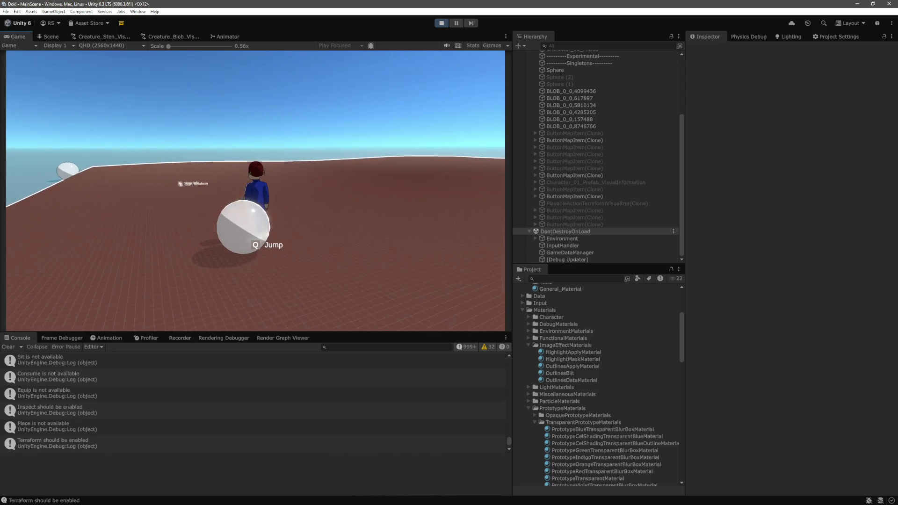
pyautogui.moveTo(330, 232)
pyautogui.hotkey('ctrl', 'shift', 'p')
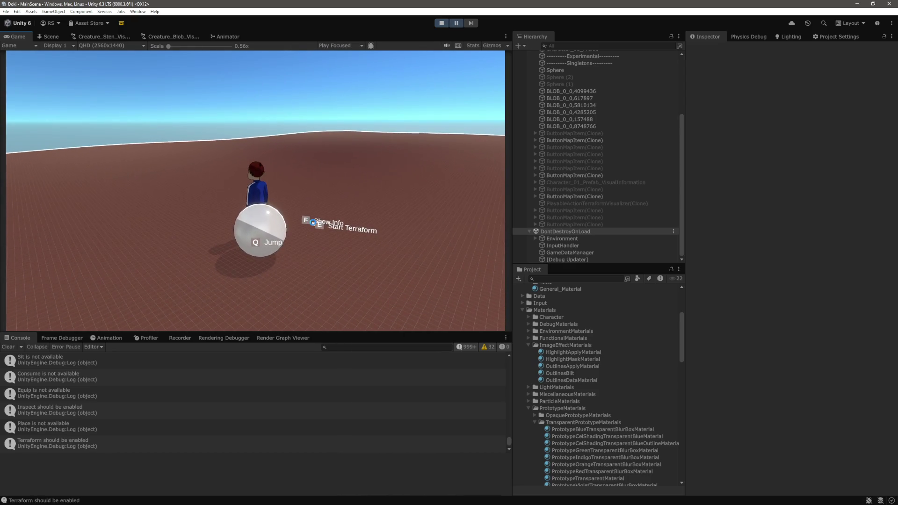
# Frame blob BLOB_0_0,8748766 beside the character in the Scene view, then select another blob.
pyautogui.click(50, 36)
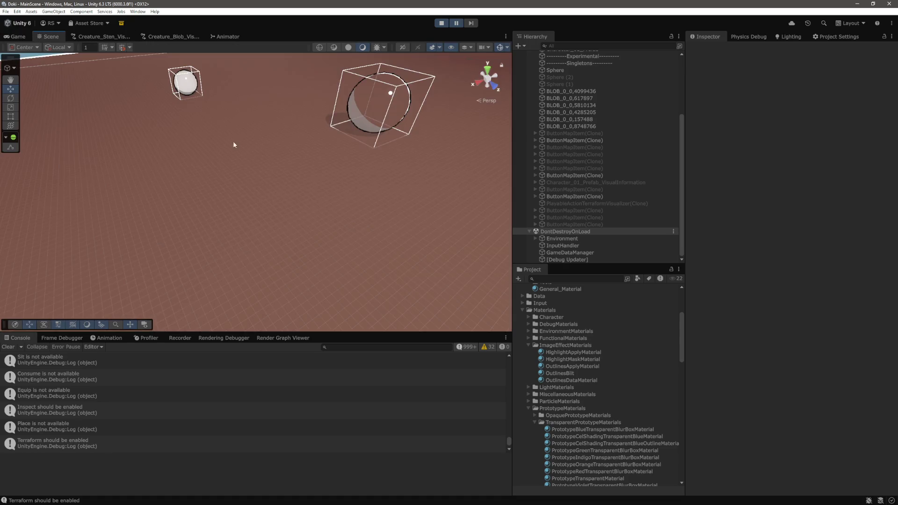
pyautogui.scroll(-6, 362, 164)
pyautogui.click(227, 149)
pyautogui.press('f')
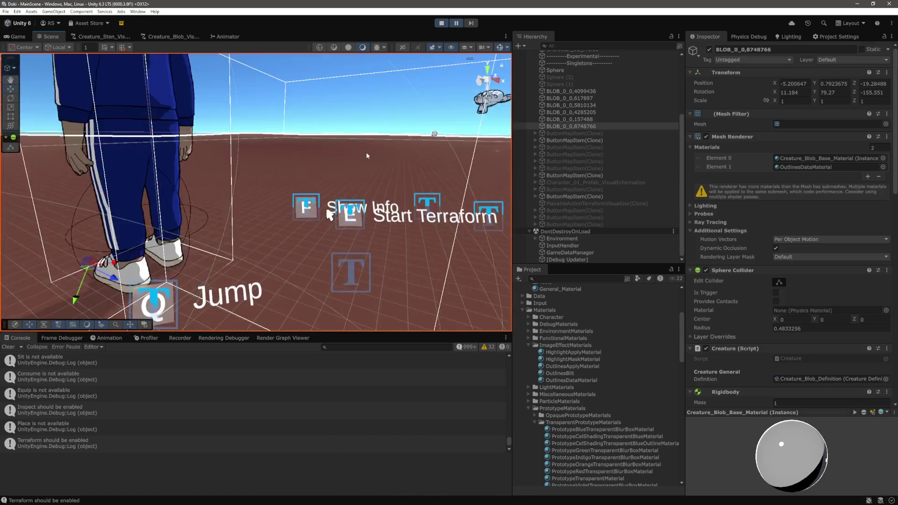
pyautogui.click(372, 114)
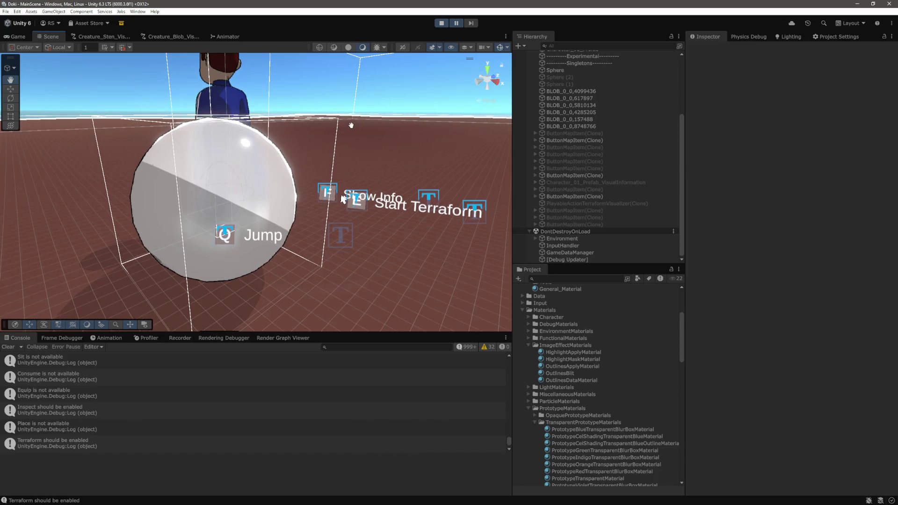
pyautogui.moveTo(350, 139)
pyautogui.mouseDown()
pyautogui.moveTo(374, 254)
pyautogui.moveTo(369, 140)
pyautogui.moveTo(366, 179)
pyautogui.moveTo(420, 199)
pyautogui.moveTo(404, 189)
pyautogui.moveTo(420, 173)
pyautogui.moveTo(374, 187)
pyautogui.moveTo(381, 145)
pyautogui.moveTo(377, 183)
pyautogui.mouseUp()
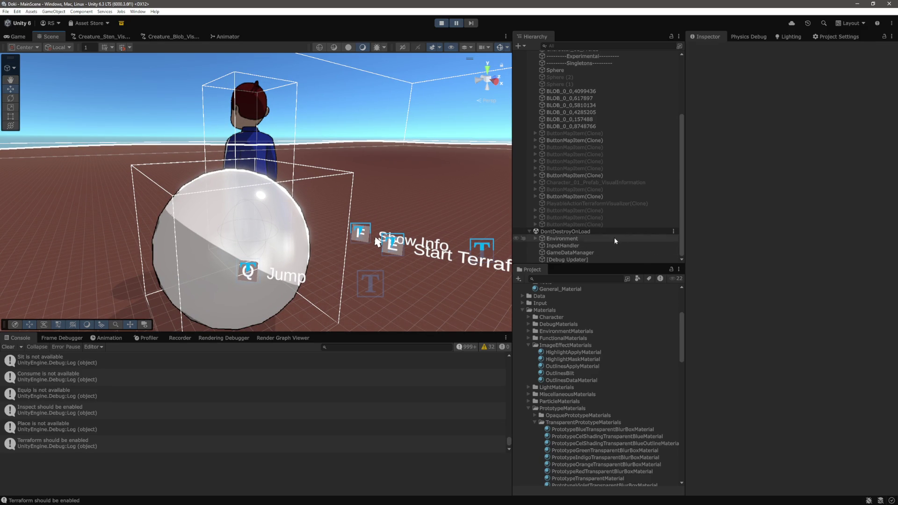
pyautogui.scroll(5, 592, 173)
pyautogui.click(593, 184)
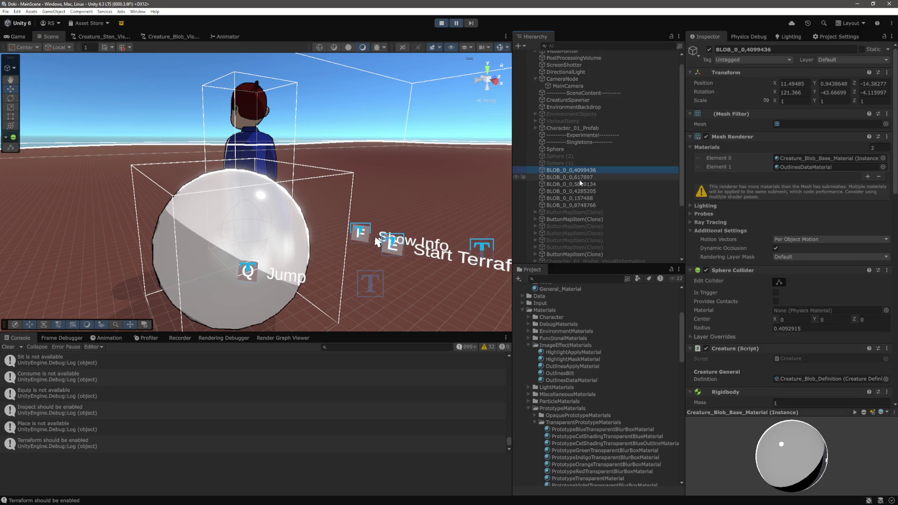
# Lower the blob's albedo alpha from 38 to 15 and its Volume Density to 0.
pyautogui.click(234, 254)
pyautogui.scroll(-15, 728, 258)
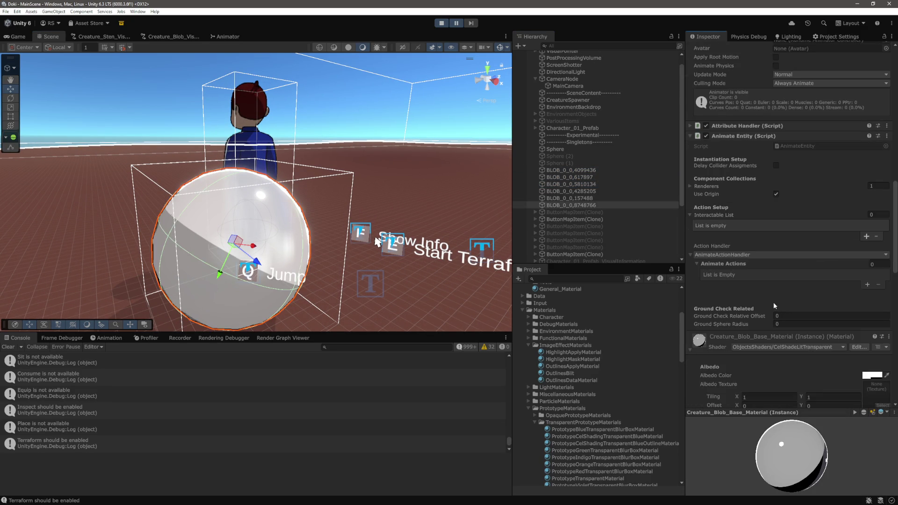
pyautogui.scroll(-2, 832, 246)
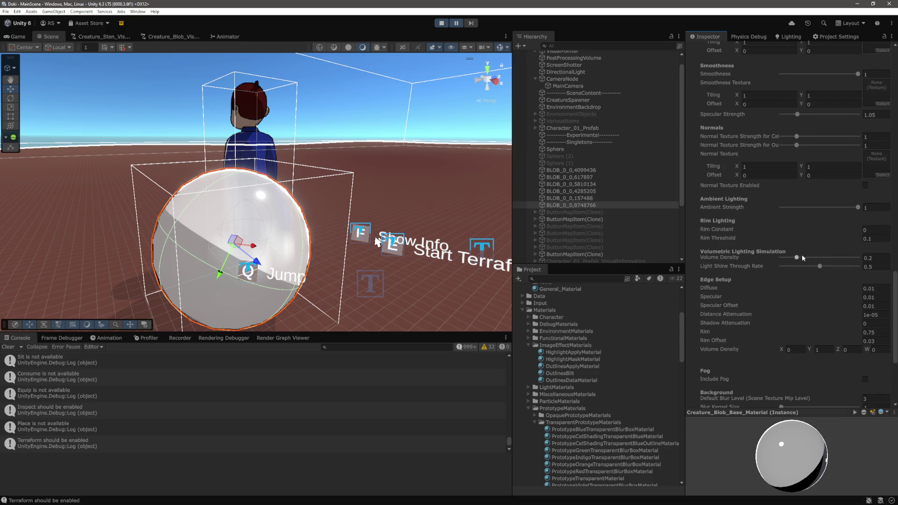
pyautogui.scroll(8, 797, 259)
pyautogui.click(837, 210)
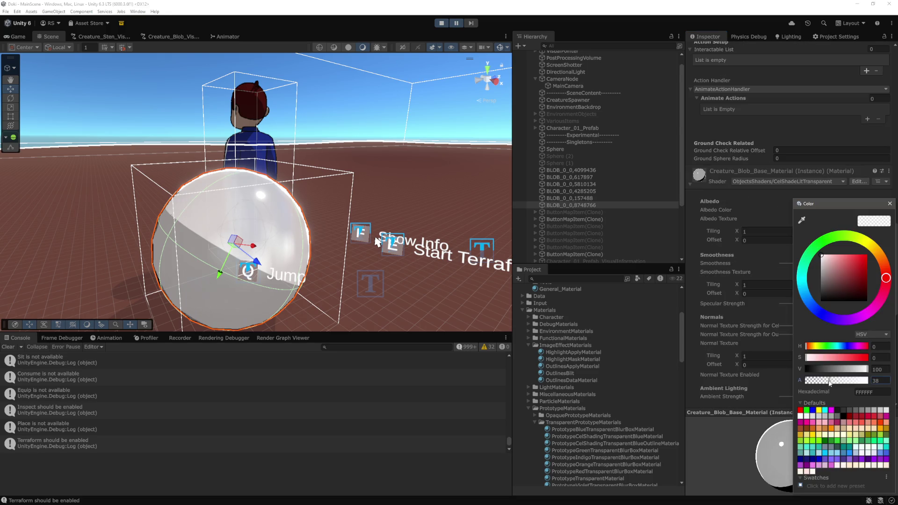
pyautogui.moveTo(829, 382)
pyautogui.mouseDown()
pyautogui.moveTo(805, 382)
pyautogui.moveTo(835, 378)
pyautogui.moveTo(790, 377)
pyautogui.moveTo(828, 379)
pyautogui.mouseUp()
pyautogui.click(889, 204)
pyautogui.scroll(-10, 826, 223)
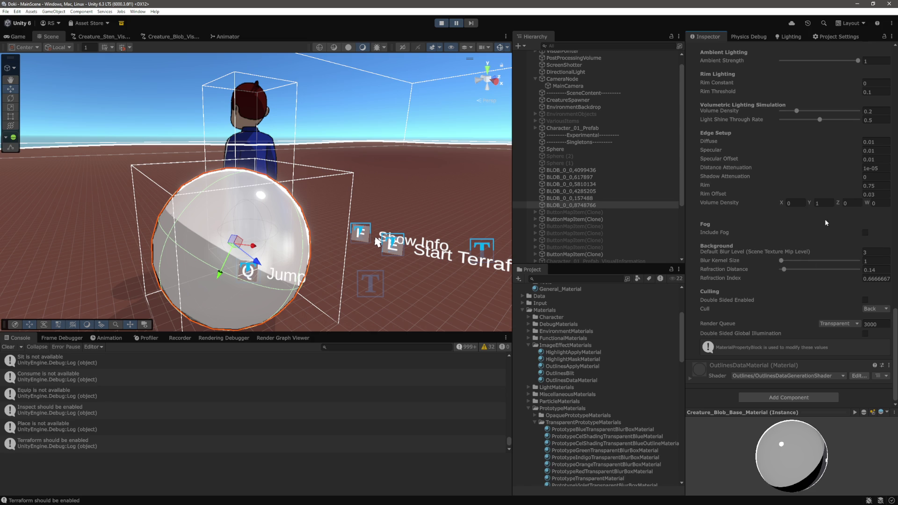
pyautogui.moveTo(821, 122)
pyautogui.mouseDown()
pyautogui.moveTo(766, 125)
pyautogui.moveTo(817, 128)
pyautogui.mouseUp()
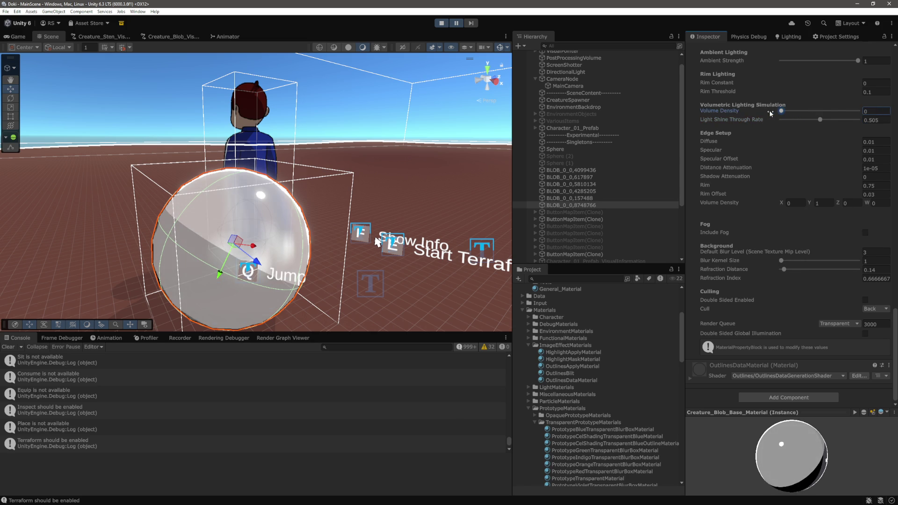
pyautogui.click(373, 137)
# Set the blob material's Default Blur Level to 0 to reveal the scene through the glass.
pyautogui.press('s')
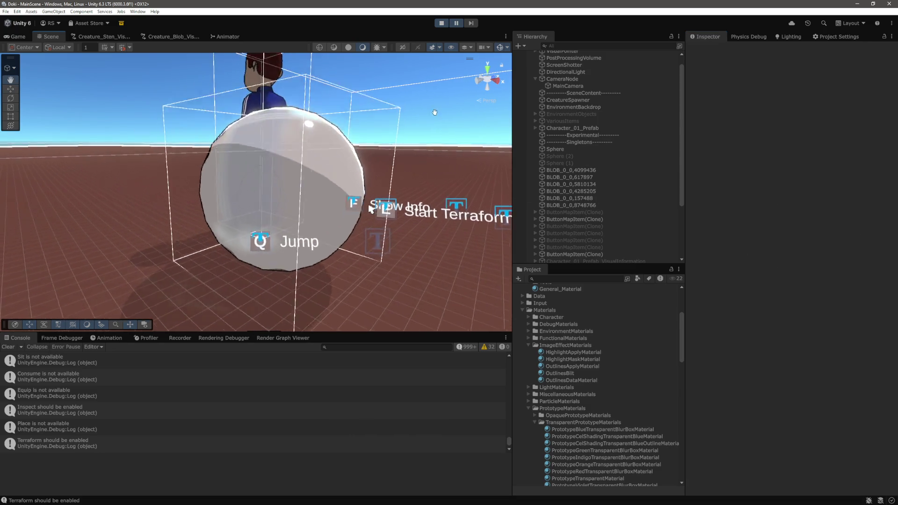
pyautogui.moveTo(398, 169); pyautogui.dragTo(394, 128)
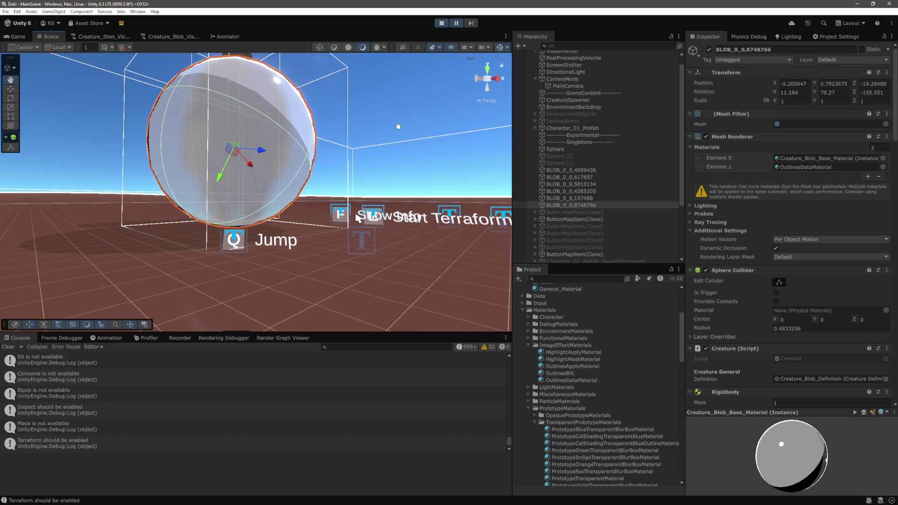
pyautogui.scroll(3, 398, 126)
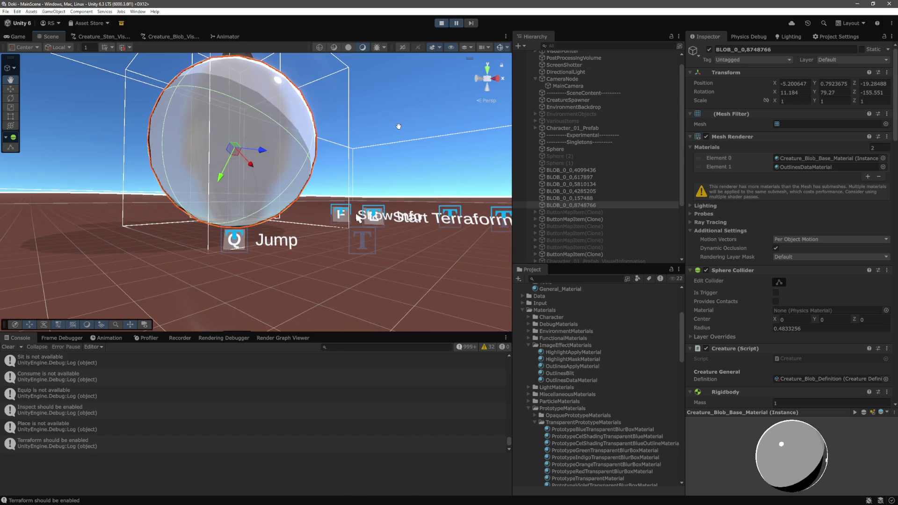
pyautogui.moveTo(397, 127)
pyautogui.mouseDown()
pyautogui.moveTo(370, 152)
pyautogui.moveTo(385, 186)
pyautogui.mouseUp()
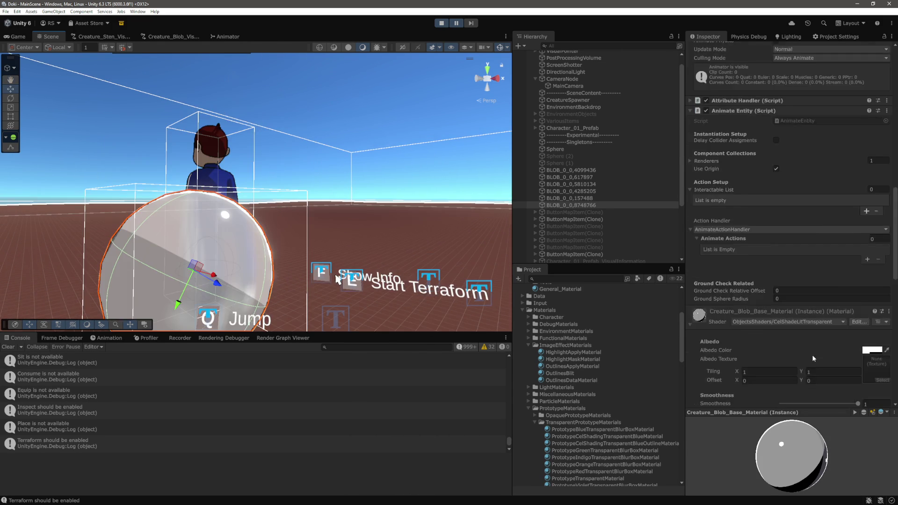
pyautogui.scroll(-10, 810, 352)
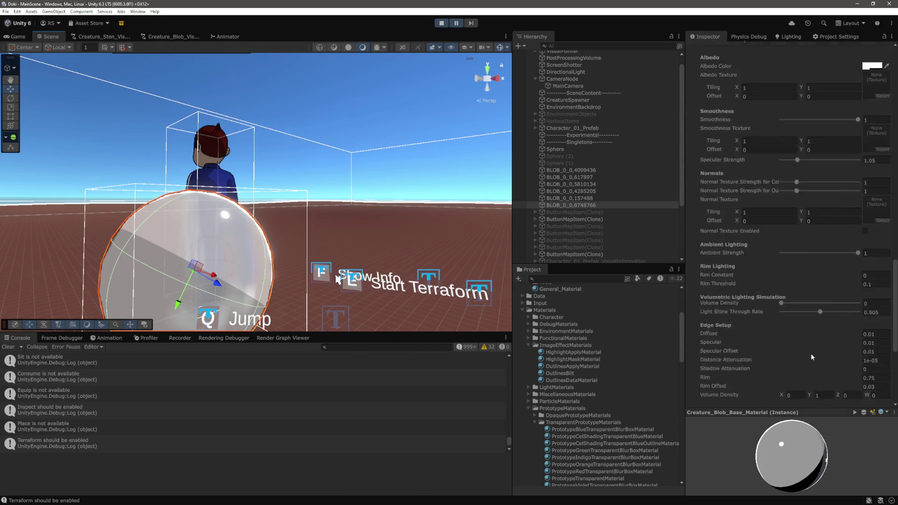
pyautogui.click(878, 255)
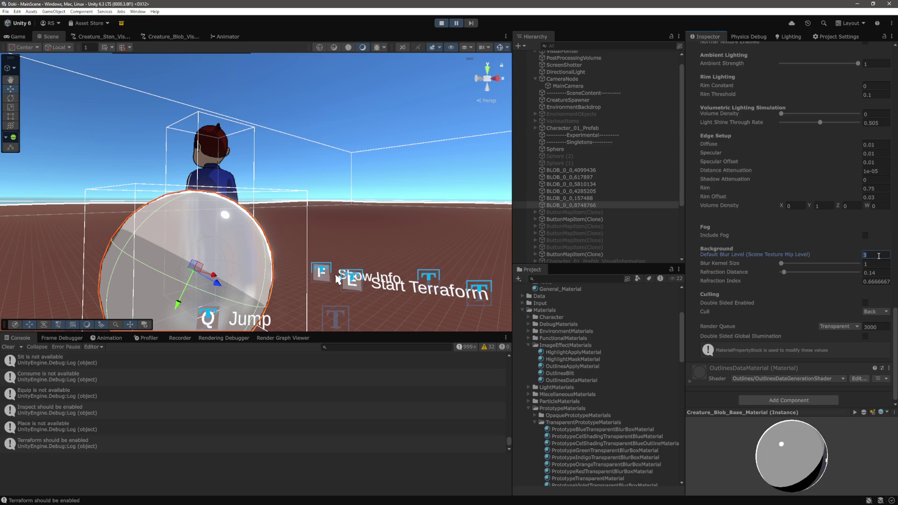
pyautogui.write('0')
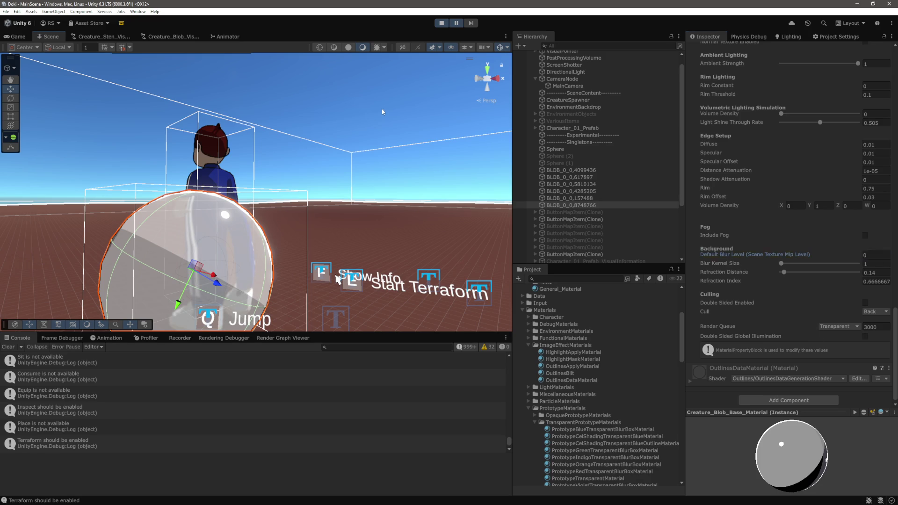
pyautogui.click(370, 138)
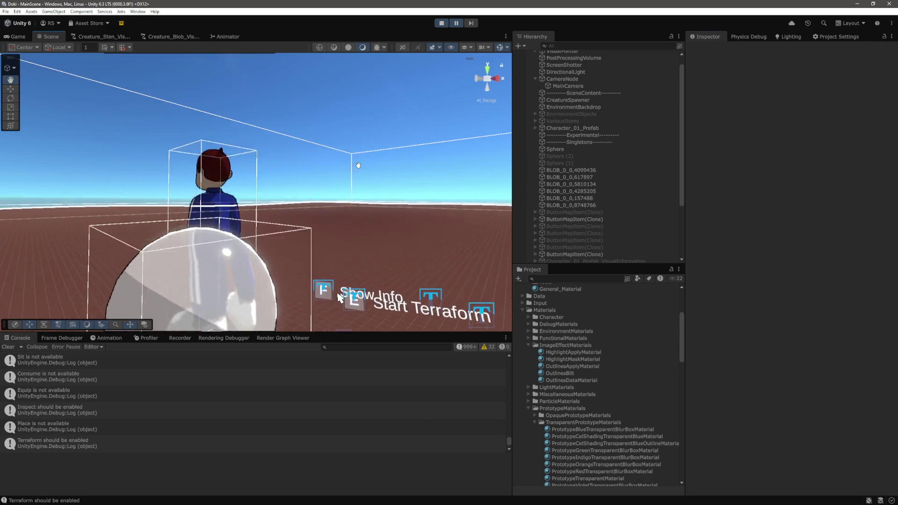
# Pan over the scene and reselect the blob sphere beside the character.
pyautogui.moveTo(361, 132); pyautogui.dragTo(380, 269)
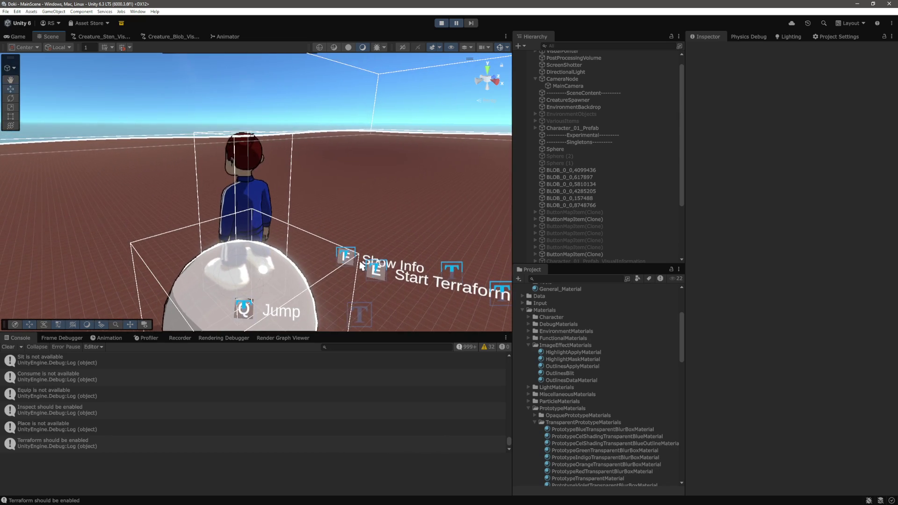
pyautogui.scroll(-3, 383, 281)
pyautogui.scroll(3, 384, 278)
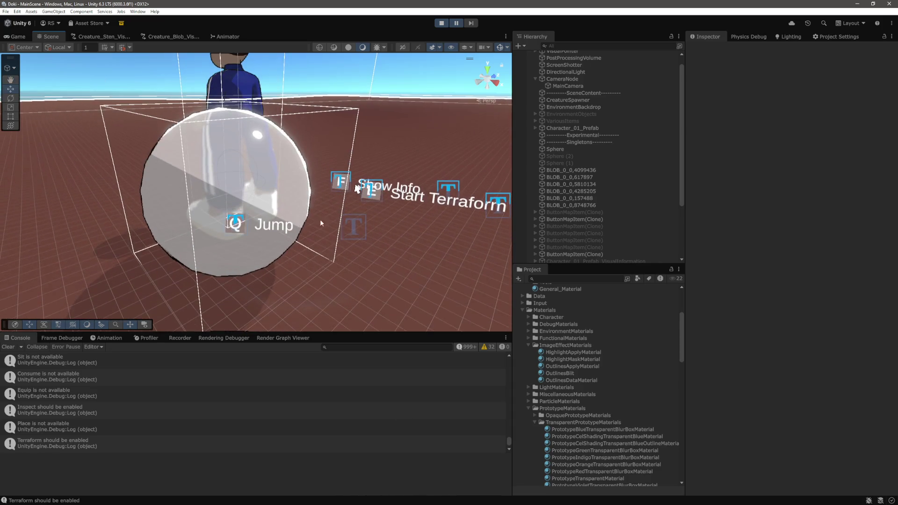
pyautogui.click(320, 218)
pyautogui.scroll(-15, 863, 336)
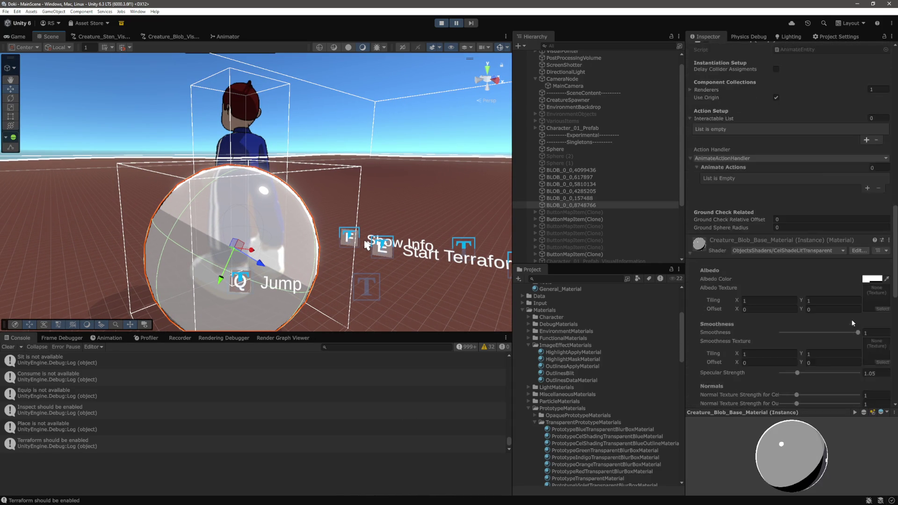
# Set the blob's albedo alpha to 0 and Light Shine Through Rate to 0.
pyautogui.scroll(1, 872, 140)
pyautogui.click(872, 141)
pyautogui.moveTo(866, 309); pyautogui.dragTo(787, 313)
pyautogui.click(787, 313)
pyautogui.scroll(-9, 793, 180)
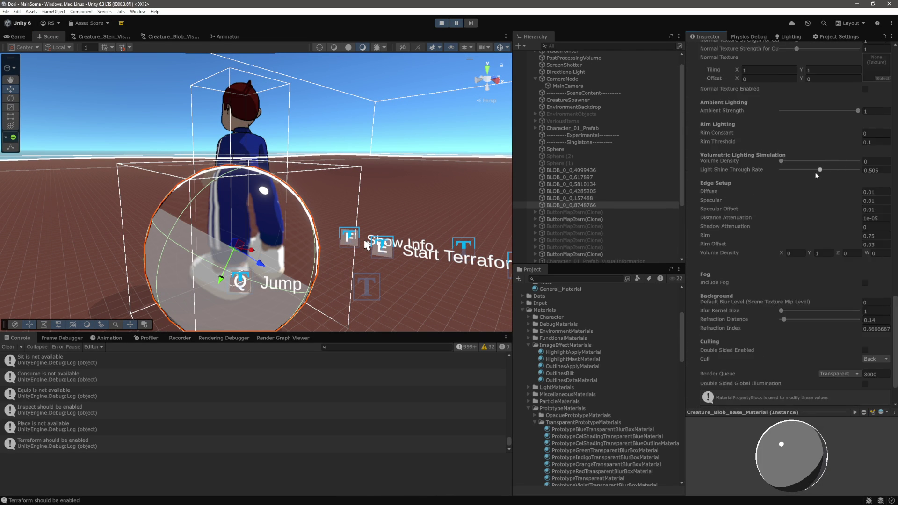
pyautogui.moveTo(825, 172); pyautogui.dragTo(766, 172)
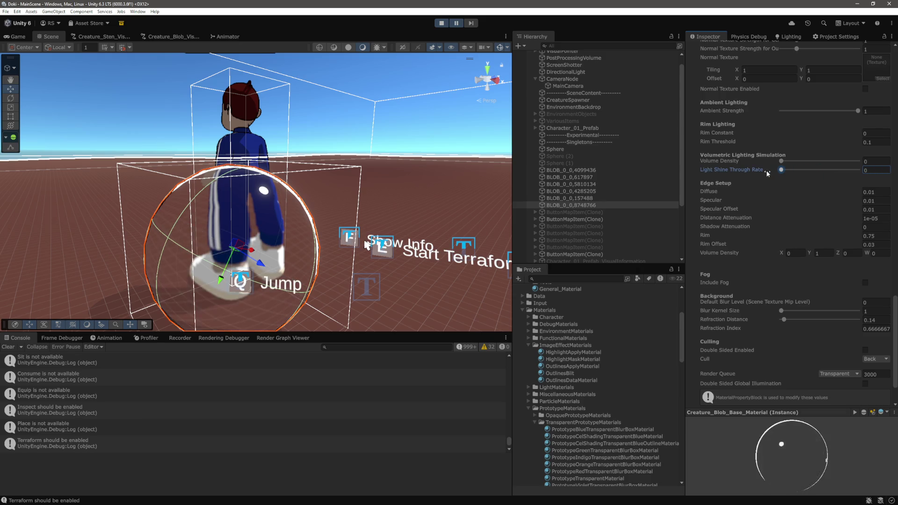
# Select the Suzanne monkey head and frame it to view its glass material.
pyautogui.scroll(-3, 338, 195)
pyautogui.scroll(8, 338, 195)
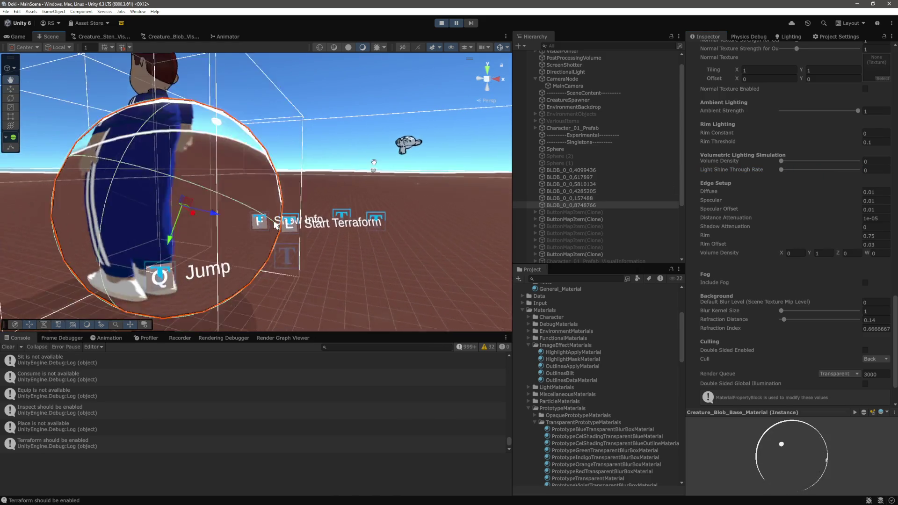
pyautogui.click(288, 211)
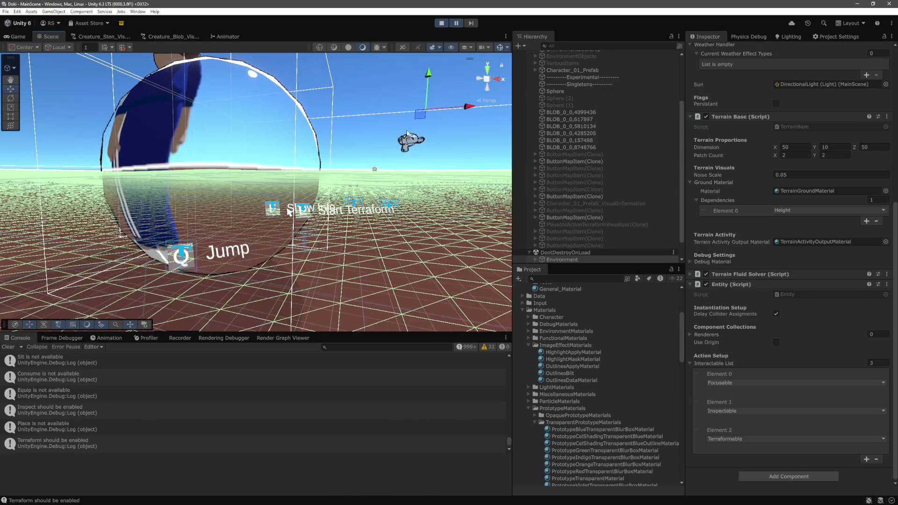
pyautogui.moveTo(288, 212)
pyautogui.mouseDown()
pyautogui.moveTo(347, 118)
pyautogui.moveTo(367, 191)
pyautogui.moveTo(238, 176)
pyautogui.moveTo(429, 165)
pyautogui.moveTo(257, 160)
pyautogui.mouseUp()
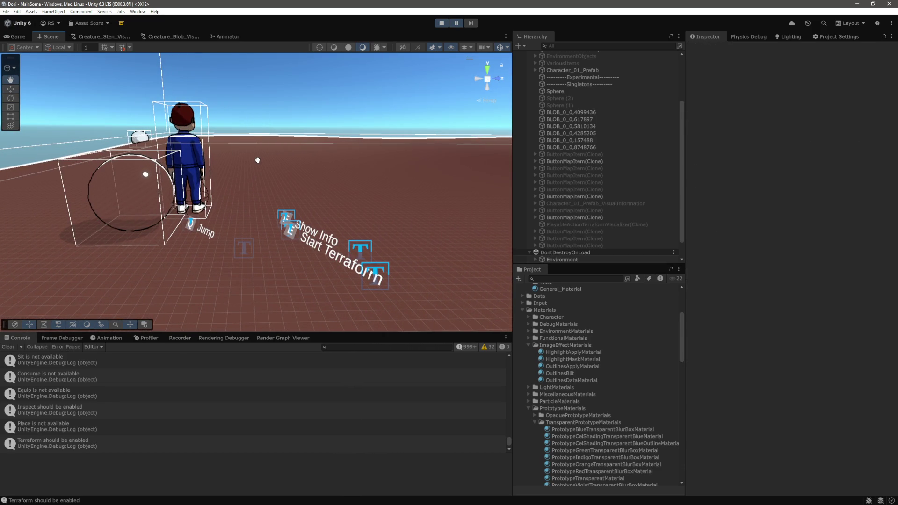
pyautogui.click(113, 201)
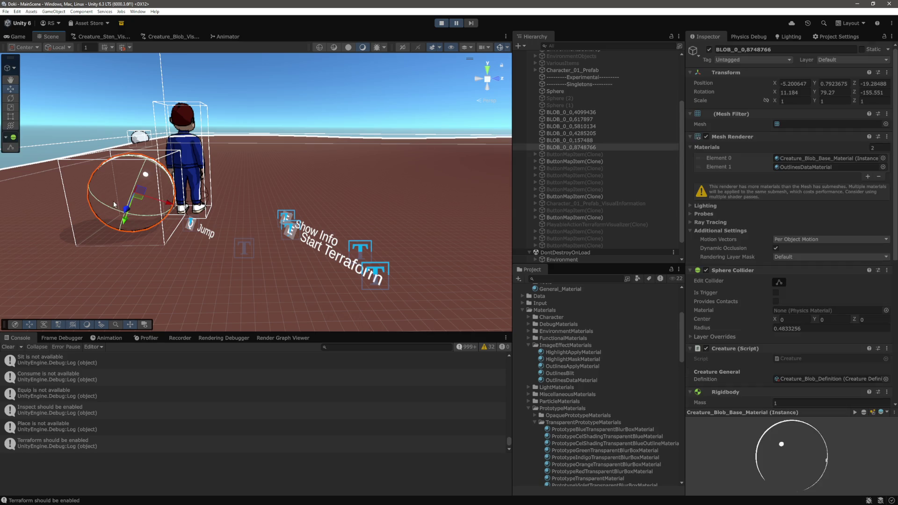
pyautogui.scroll(-10, 820, 302)
pyautogui.scroll(-5, 822, 301)
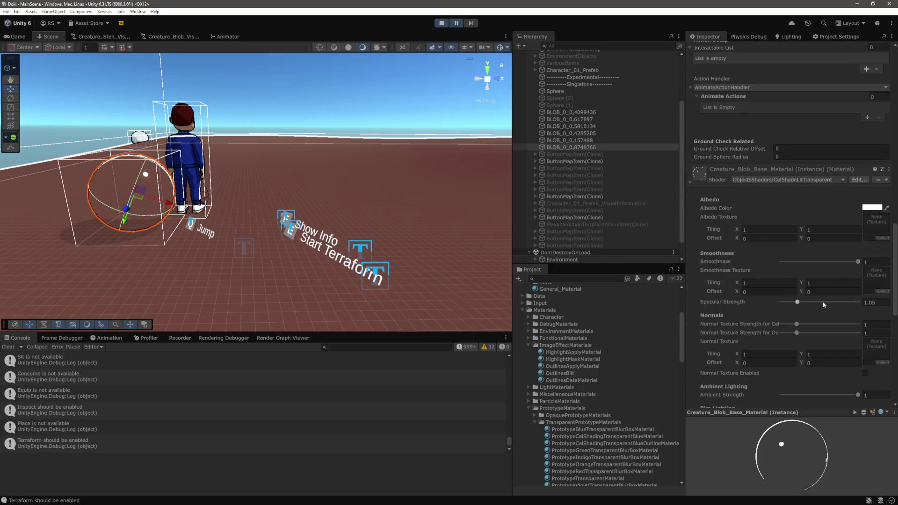
pyautogui.press('f')
pyautogui.moveTo(435, 234)
pyautogui.mouseDown()
pyautogui.moveTo(505, 262)
pyautogui.moveTo(481, 266)
pyautogui.moveTo(495, 263)
pyautogui.mouseUp()
pyautogui.scroll(2, 400, 245)
# Lower the monkey material's albedo alpha from 42 to 0.
pyautogui.scroll(1, 401, 245)
pyautogui.scroll(4, 812, 203)
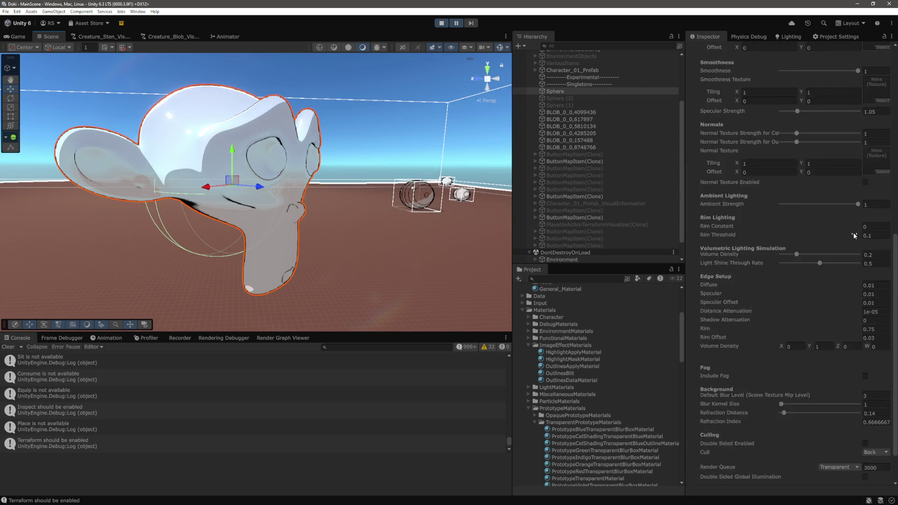
pyautogui.click(867, 89)
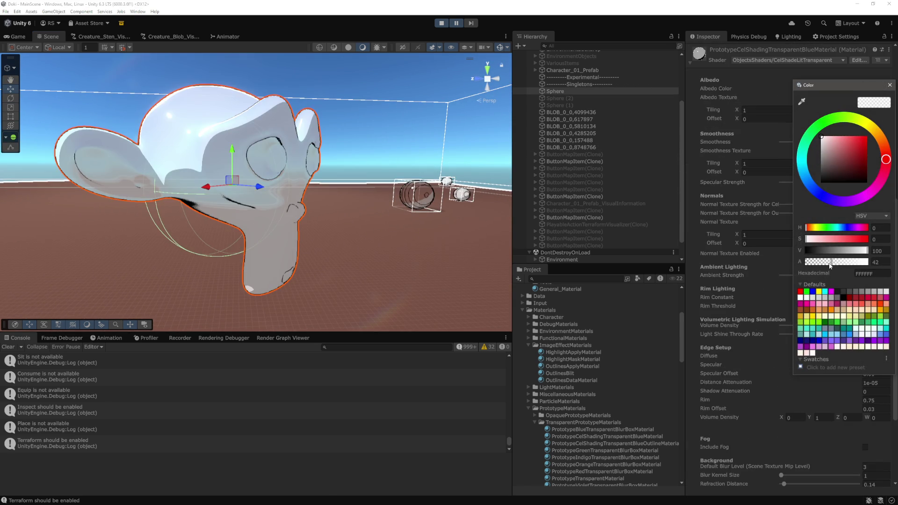
pyautogui.moveTo(830, 265); pyautogui.dragTo(758, 266)
pyautogui.click(889, 85)
# Set the monkey material's Volume Density and Light Shine Through Rate both to 0.
pyautogui.moveTo(281, 201)
pyautogui.mouseDown()
pyautogui.moveTo(426, 216)
pyautogui.moveTo(791, 354)
pyautogui.mouseUp()
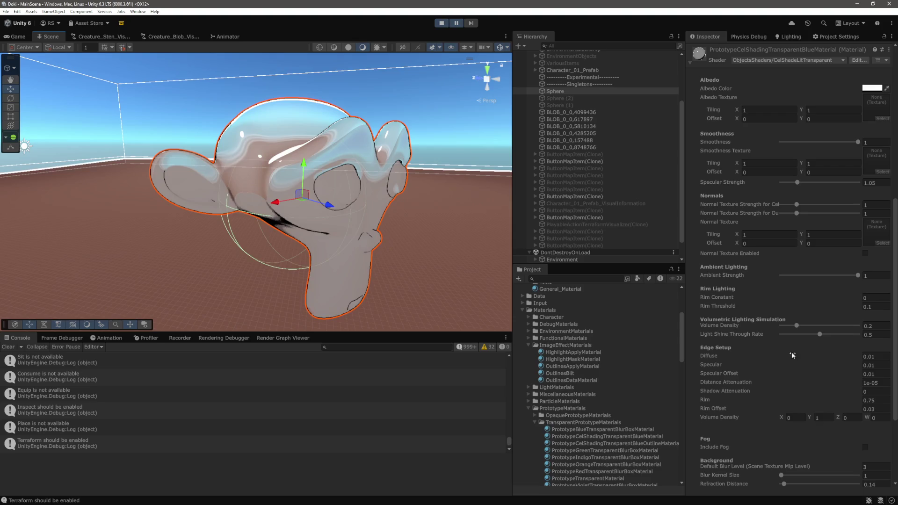
pyautogui.scroll(-3, 832, 339)
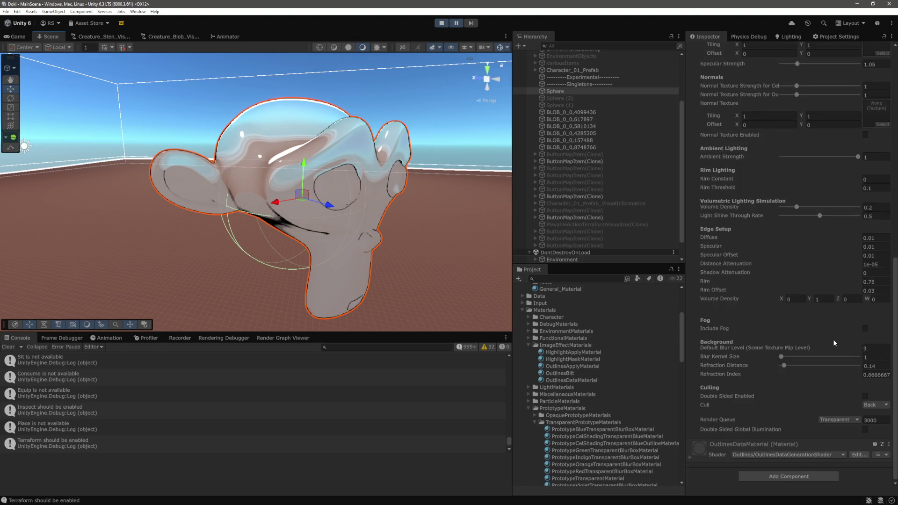
pyautogui.scroll(5, 832, 339)
pyautogui.scroll(3, 834, 339)
pyautogui.scroll(-7, 834, 339)
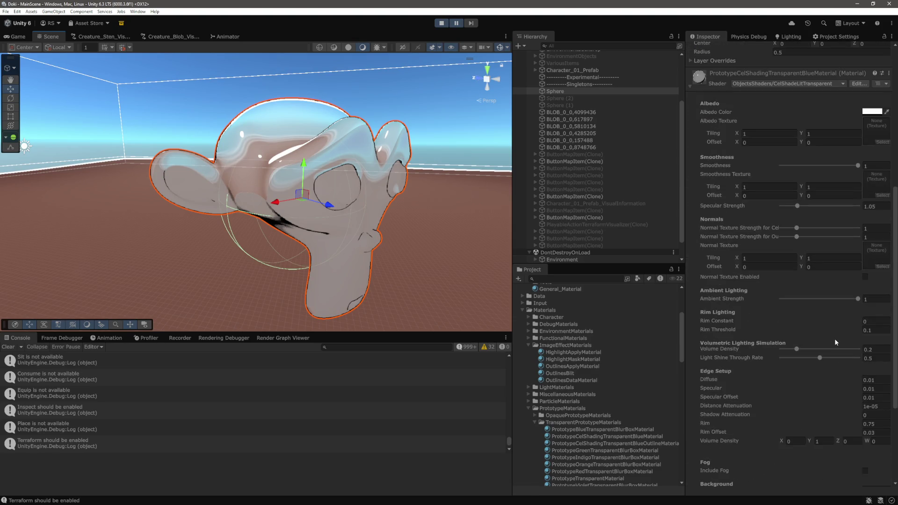
pyautogui.click(877, 207)
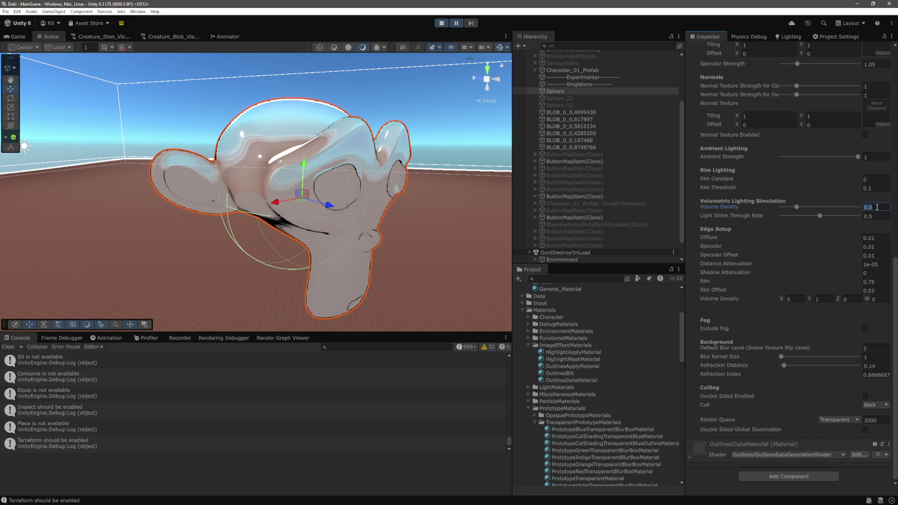
pyautogui.write('0')
pyautogui.press('Tab')
pyautogui.write('0')
pyautogui.press('Return')
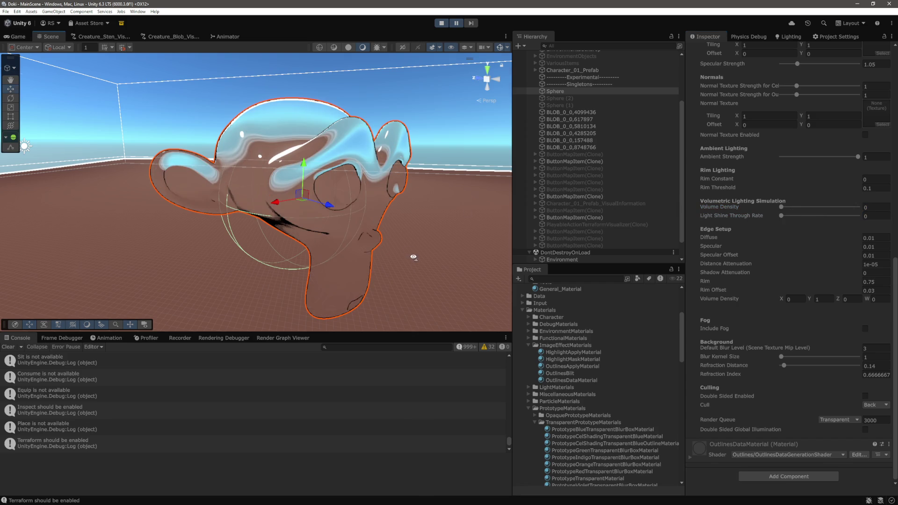
# Try Light Shine Through Rate 0.5, then settle on Volume Density 0.2 with shine-through 0.
pyautogui.moveTo(412, 224)
pyautogui.mouseDown()
pyautogui.moveTo(334, 143)
pyautogui.moveTo(287, 246)
pyautogui.moveTo(377, 258)
pyautogui.moveTo(893, 237)
pyautogui.mouseUp()
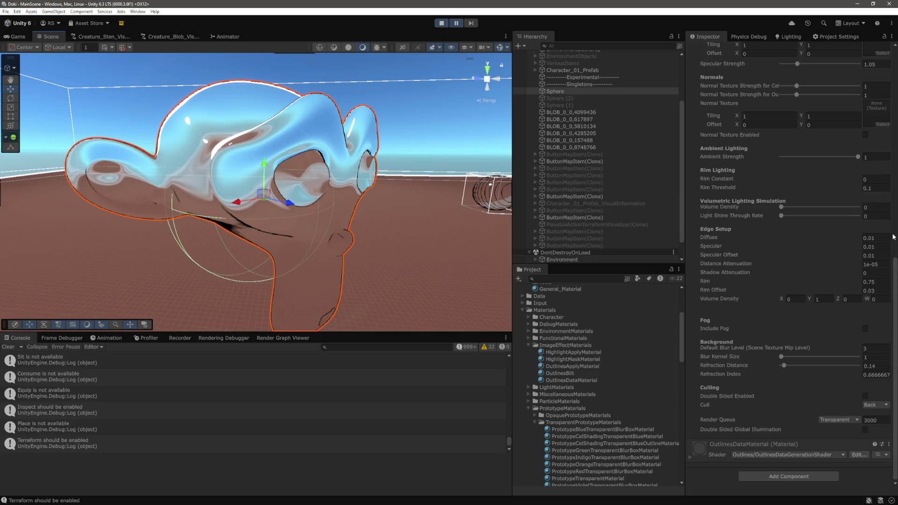
pyautogui.write('0.5')
pyautogui.press('Return')
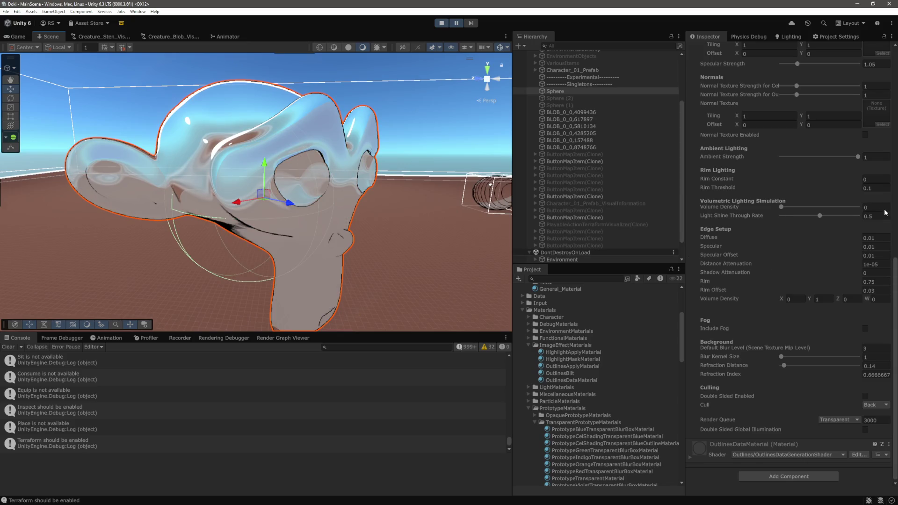
pyautogui.write('0.2')
pyautogui.press('Tab')
pyautogui.write('0')
pyautogui.press('Return')
# Readjust the monkey's albedo alpha to nearly zero and deselect the head.
pyautogui.moveTo(234, 201)
pyautogui.mouseDown()
pyautogui.moveTo(197, 198)
pyautogui.moveTo(261, 206)
pyautogui.moveTo(154, 184)
pyautogui.moveTo(340, 169)
pyautogui.moveTo(330, 159)
pyautogui.mouseUp()
pyautogui.scroll(-5, 330, 158)
pyautogui.scroll(5, 848, 251)
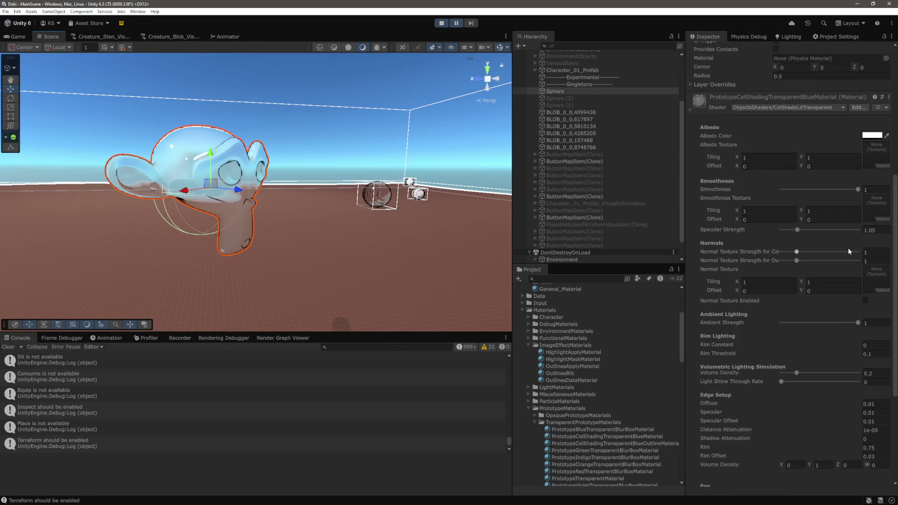
pyautogui.click(872, 136)
pyautogui.click(832, 309)
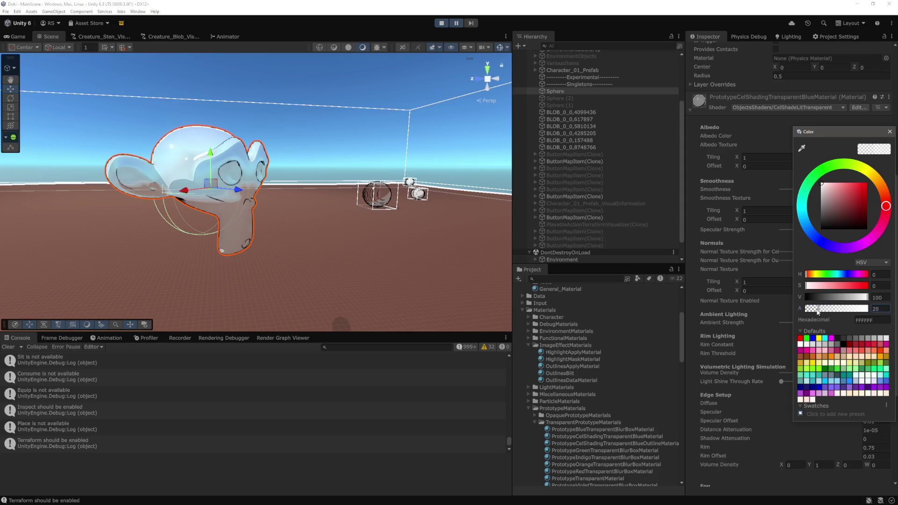
pyautogui.moveTo(817, 310)
pyautogui.mouseDown()
pyautogui.moveTo(803, 311)
pyautogui.moveTo(827, 312)
pyautogui.mouseUp()
pyautogui.click(353, 211)
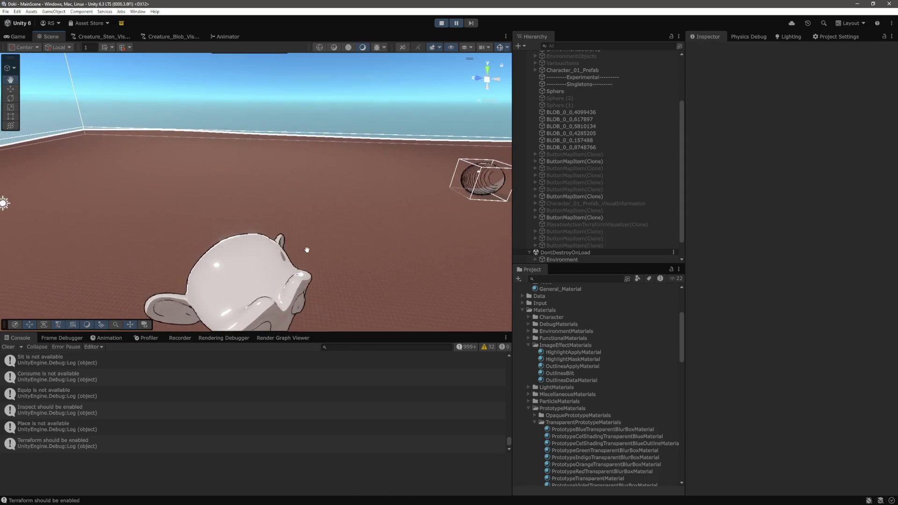
# Run the character in the Game view to check the glass blob.
pyautogui.moveTo(353, 211)
pyautogui.mouseDown()
pyautogui.moveTo(293, 190)
pyautogui.moveTo(345, 202)
pyautogui.moveTo(420, 201)
pyautogui.moveTo(443, 192)
pyautogui.mouseUp()
pyautogui.click(18, 36)
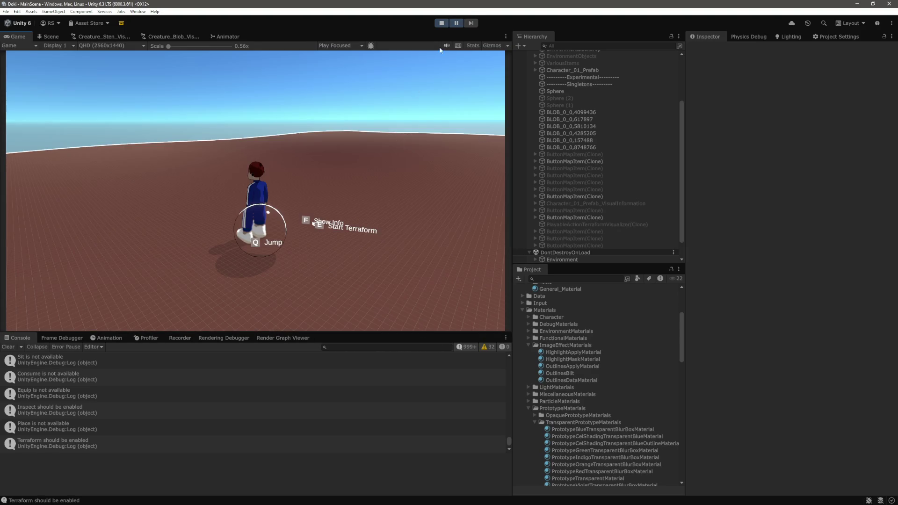
pyautogui.press('d')
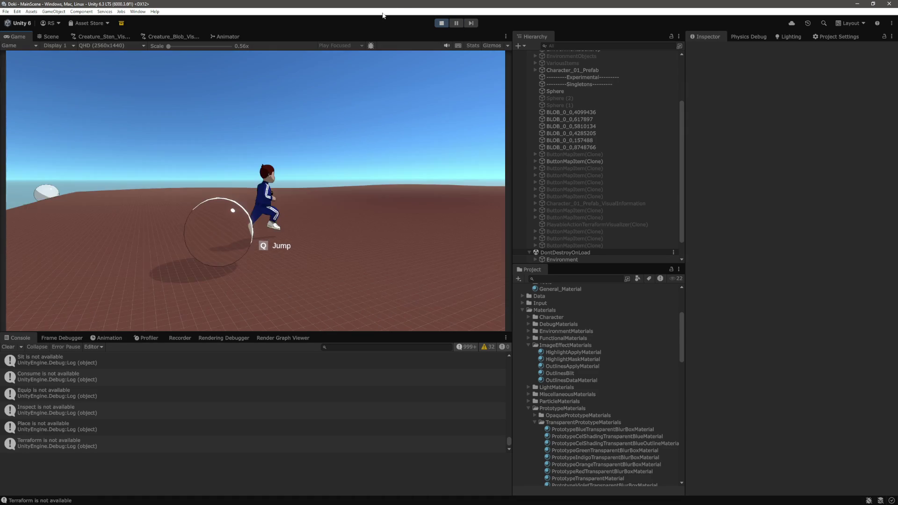
# Select and frame BLOB_0_0_8748766 in the Scene view, scrolling to its material.
pyautogui.click(49, 36)
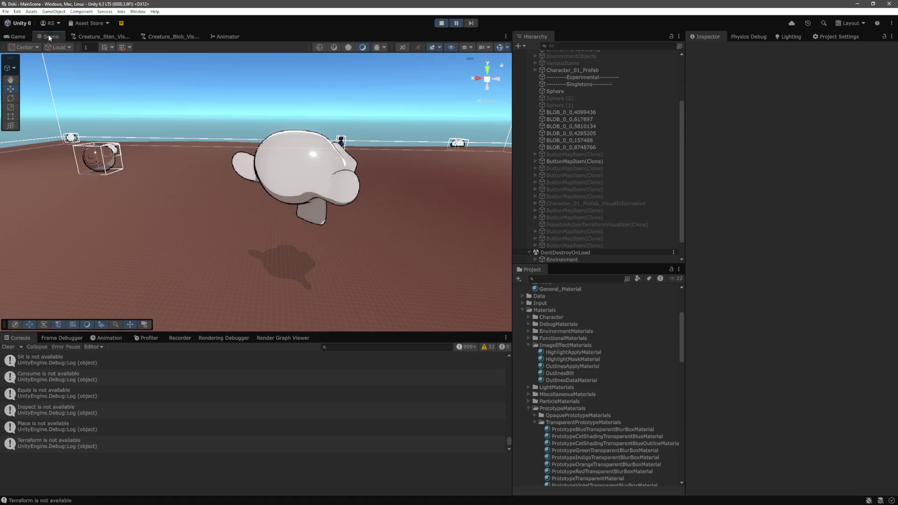
pyautogui.click(337, 165)
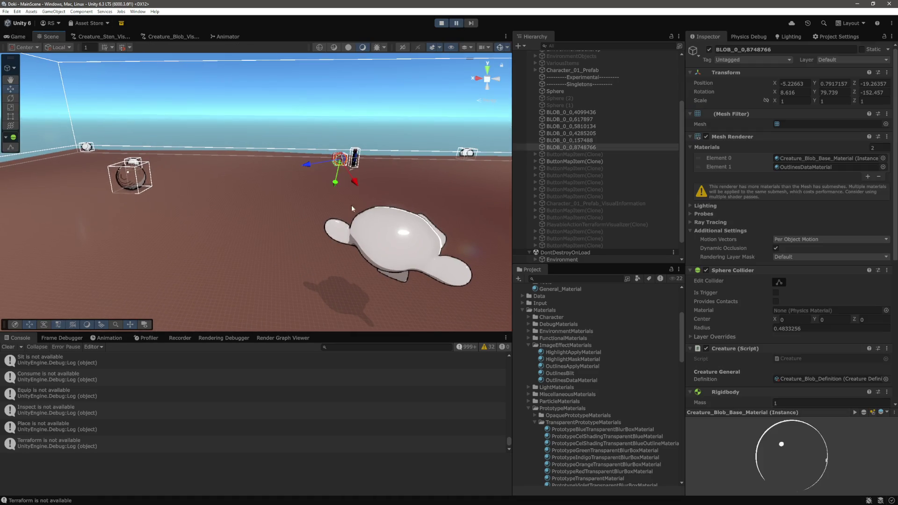
pyautogui.press('f')
pyautogui.moveTo(297, 221)
pyautogui.mouseDown()
pyautogui.moveTo(428, 215)
pyautogui.moveTo(410, 221)
pyautogui.mouseUp()
pyautogui.scroll(-15, 790, 317)
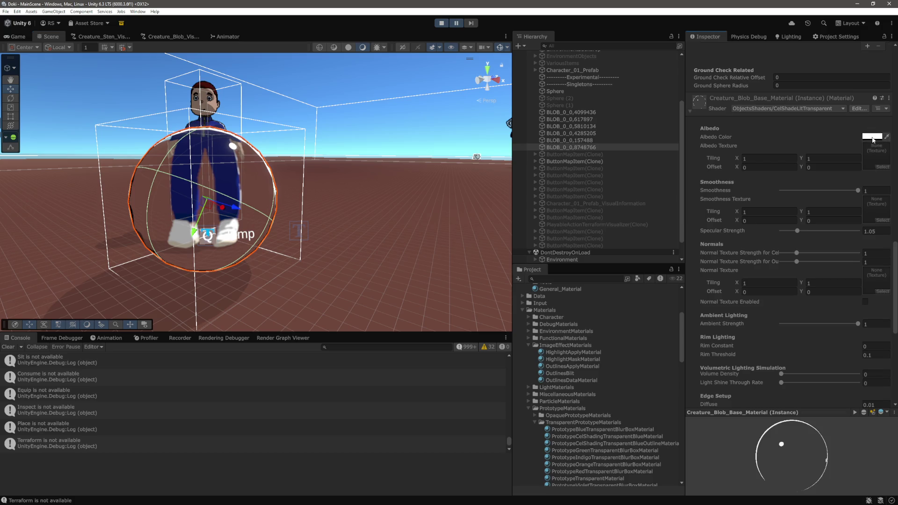
# Set the blob material's albedo alpha to 20.
pyautogui.click(871, 136)
pyautogui.write('20')
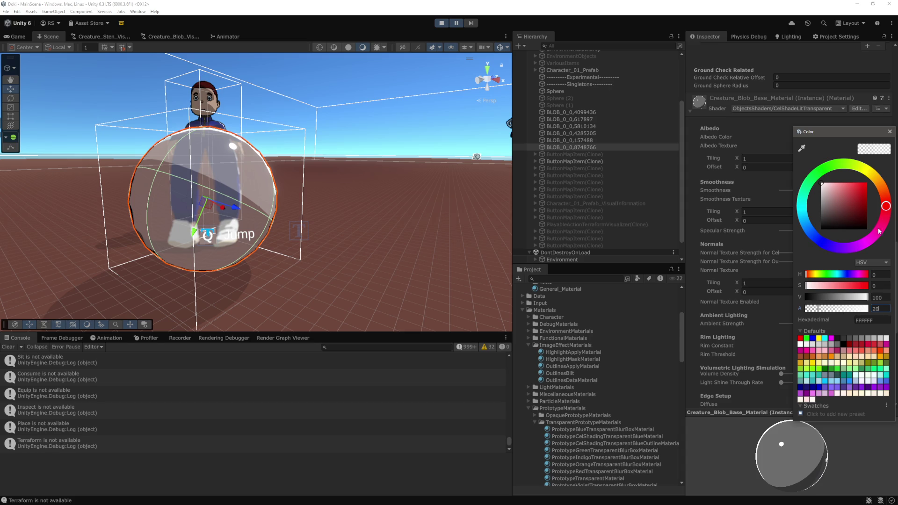
pyautogui.click(889, 131)
pyautogui.scroll(-3, 834, 323)
pyautogui.scroll(-5, 837, 319)
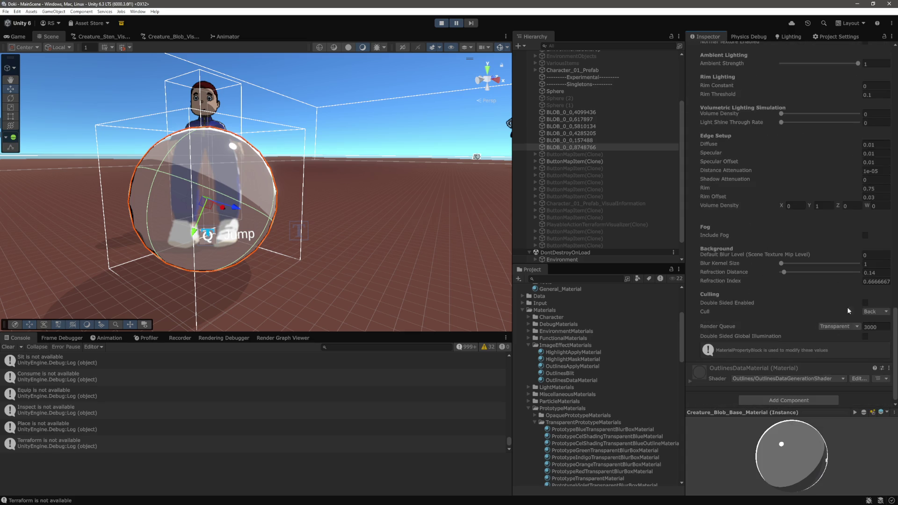
# Enter Volume Density 0.2 and Light Shine Through Rate 0.5, then deselect the blob.
pyautogui.click(875, 115)
pyautogui.write('0.5')
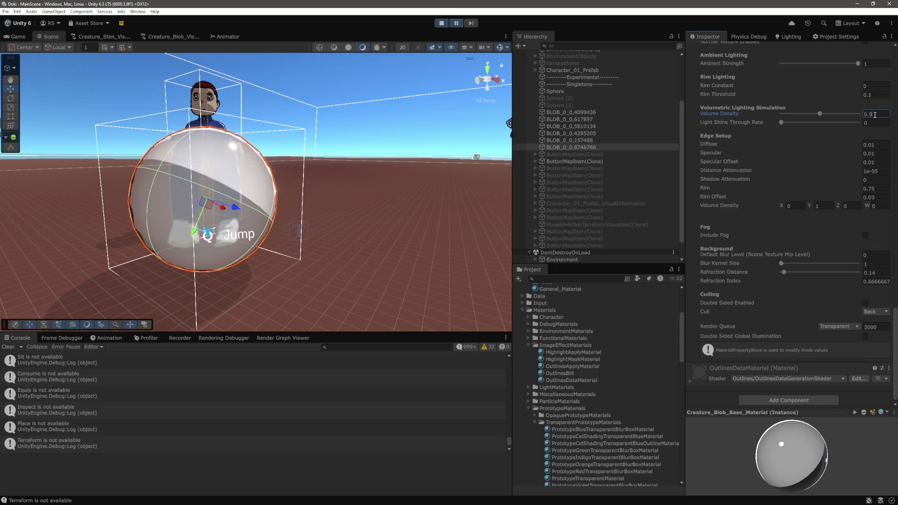
pyautogui.press('BackSpace')
pyautogui.write('2')
pyautogui.press('Tab')
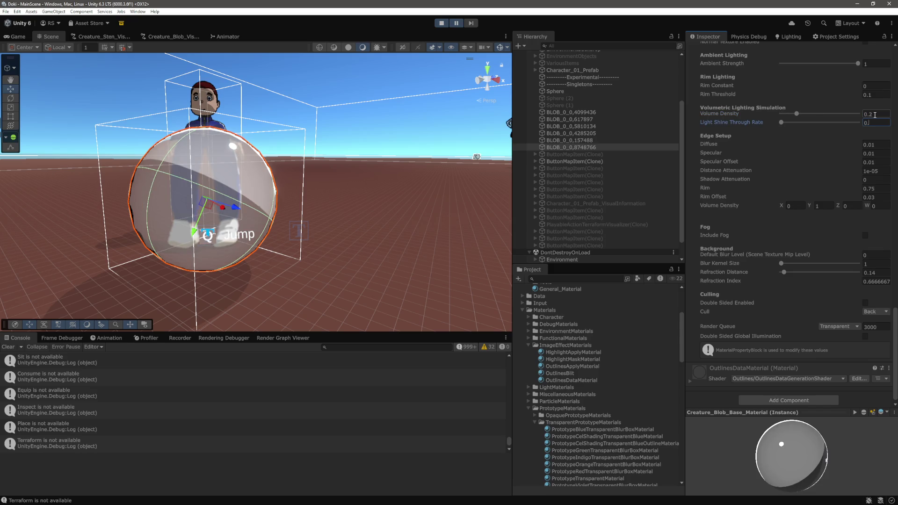
pyautogui.write('.5')
pyautogui.press('Return')
pyautogui.click(379, 110)
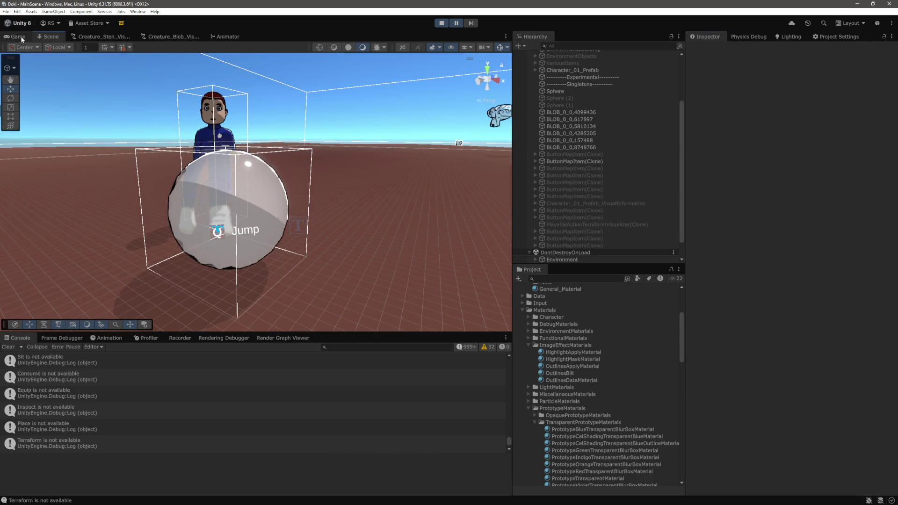
# Magnify the Game view up to 5x to inspect the blob's outline, then back to 2.4x.
pyautogui.click(21, 36)
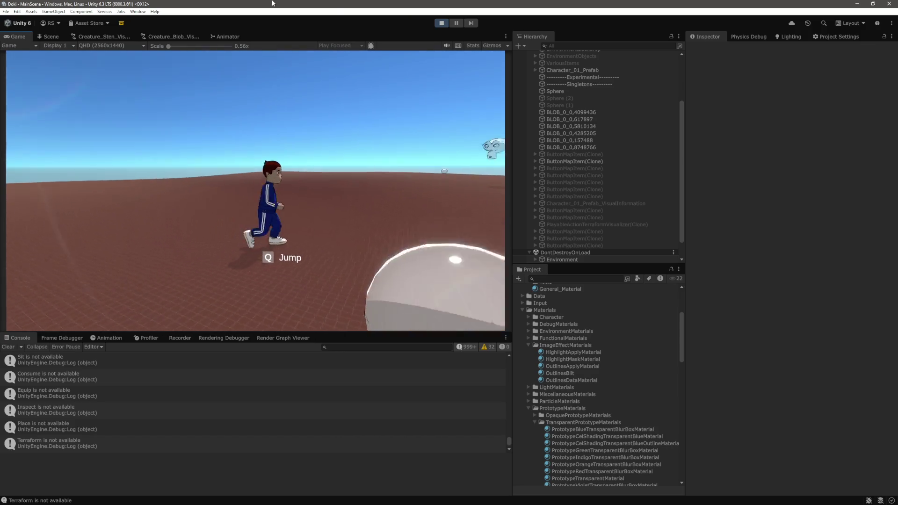
pyautogui.click(166, 66)
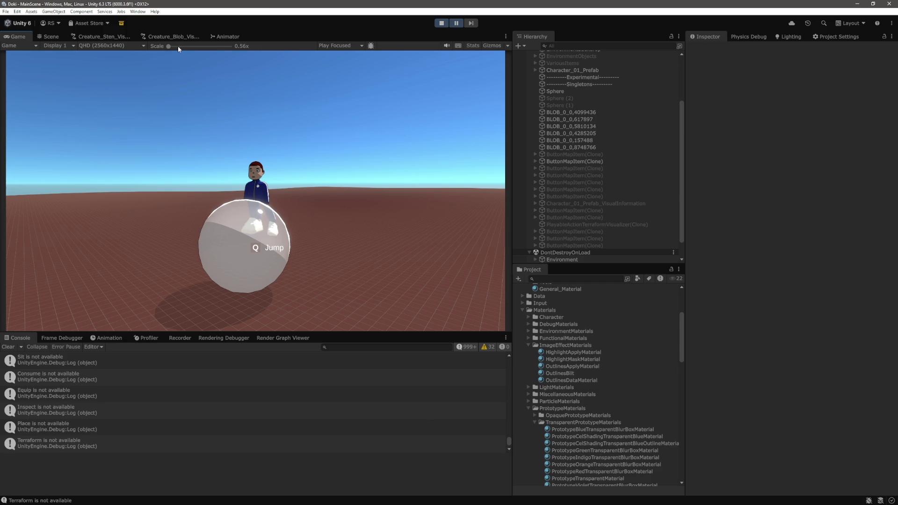
pyautogui.moveTo(178, 46); pyautogui.dragTo(196, 46)
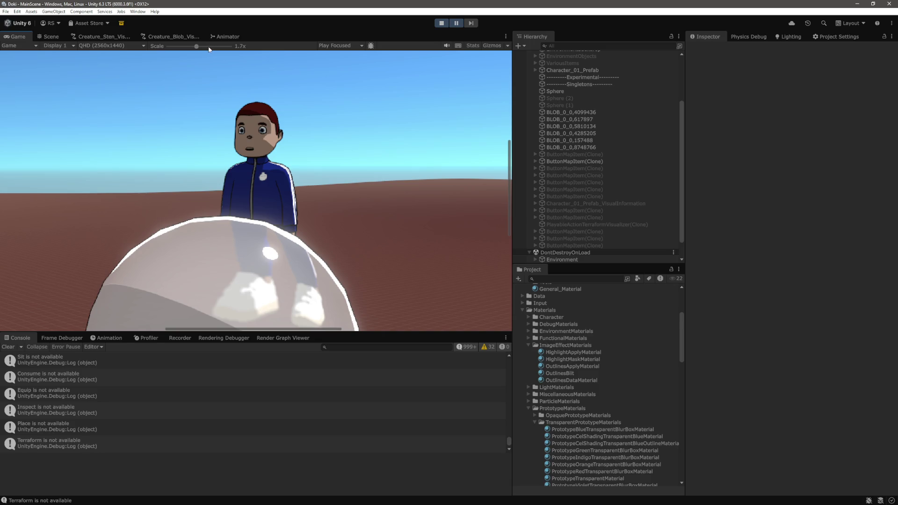
pyautogui.moveTo(209, 49); pyautogui.dragTo(226, 51)
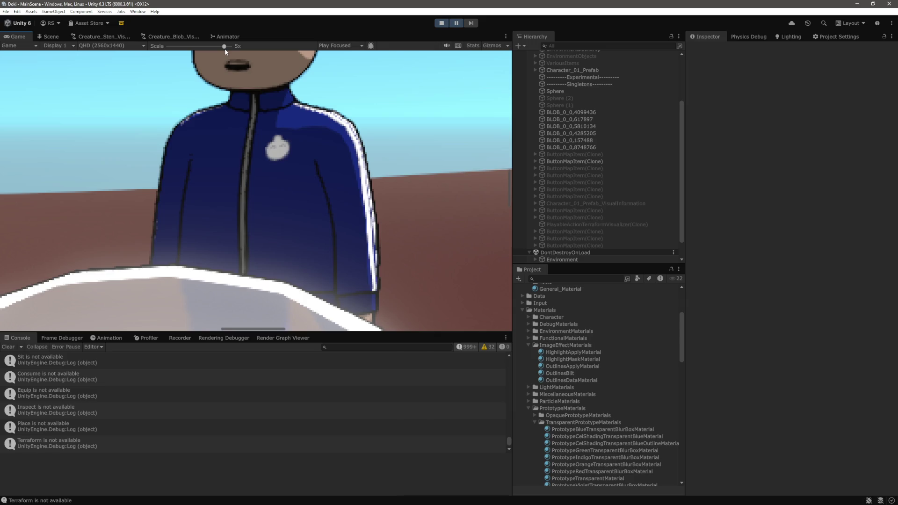
pyautogui.moveTo(225, 49); pyautogui.dragTo(209, 52)
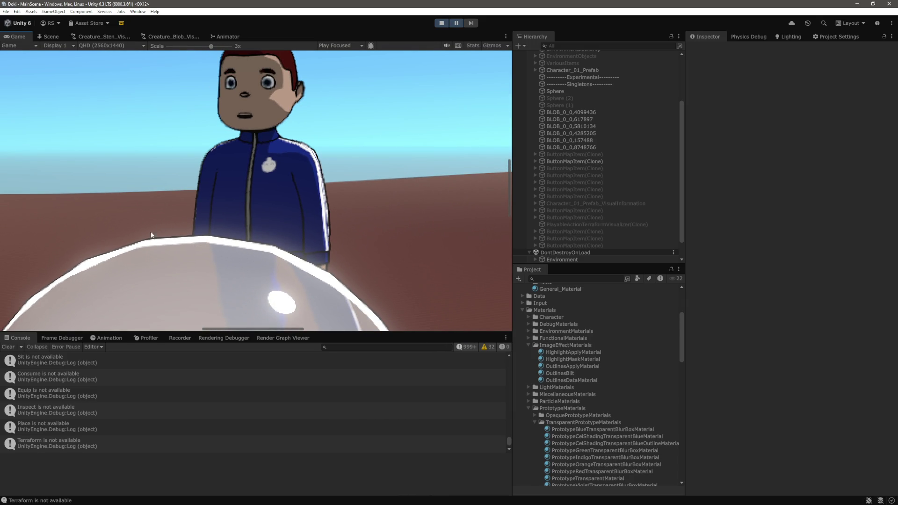
pyautogui.moveTo(210, 46); pyautogui.dragTo(206, 47)
pyautogui.scroll(-5, 214, 94)
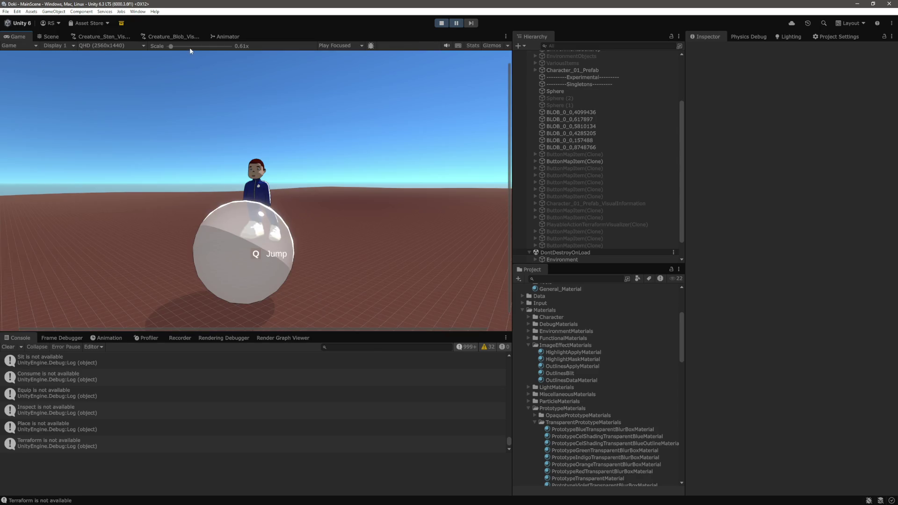
pyautogui.scroll(5, 215, 94)
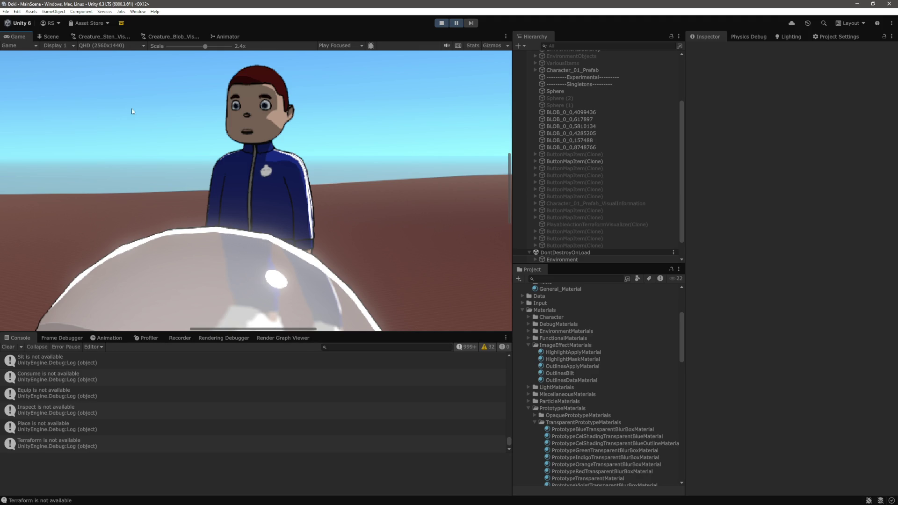
# Select and frame the blob sphere in the Scene, then open Creature_Blob_VisualGenerationGraph.
pyautogui.click(51, 36)
pyautogui.click(229, 262)
pyautogui.press('f')
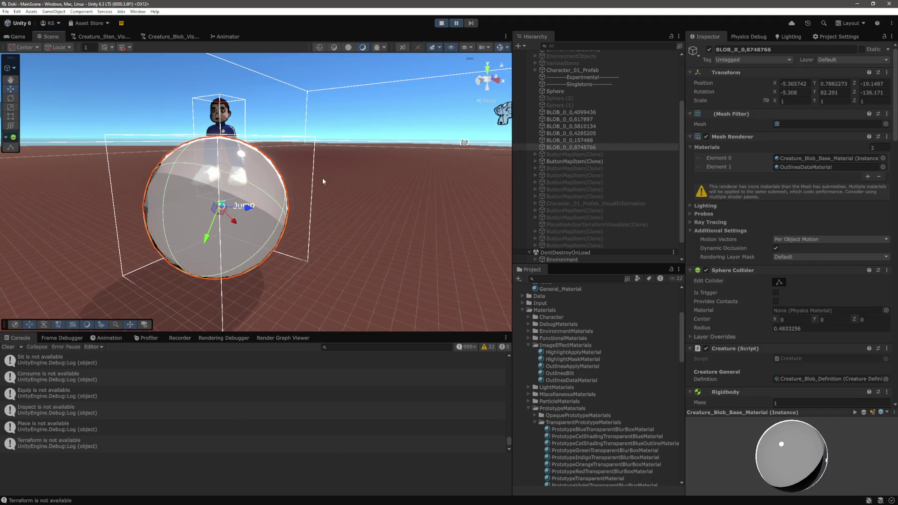
pyautogui.scroll(3, 277, 212)
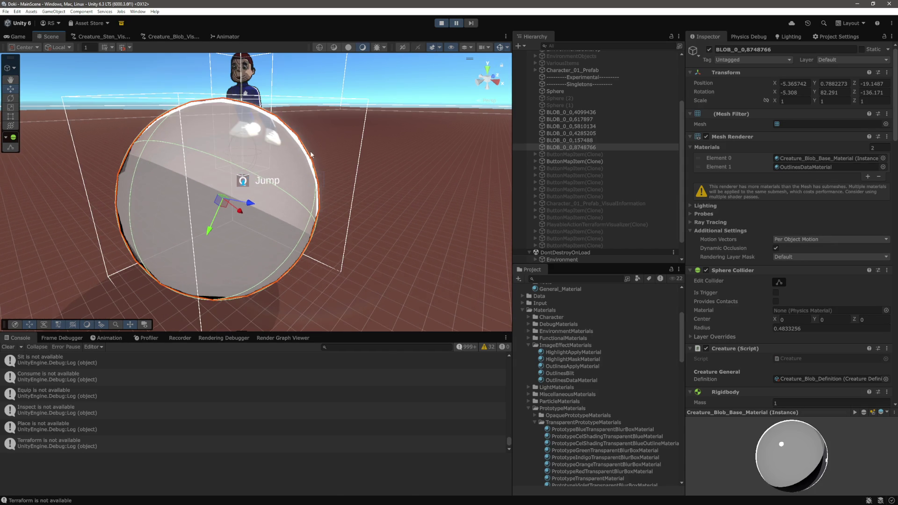
pyautogui.scroll(-2, 333, 156)
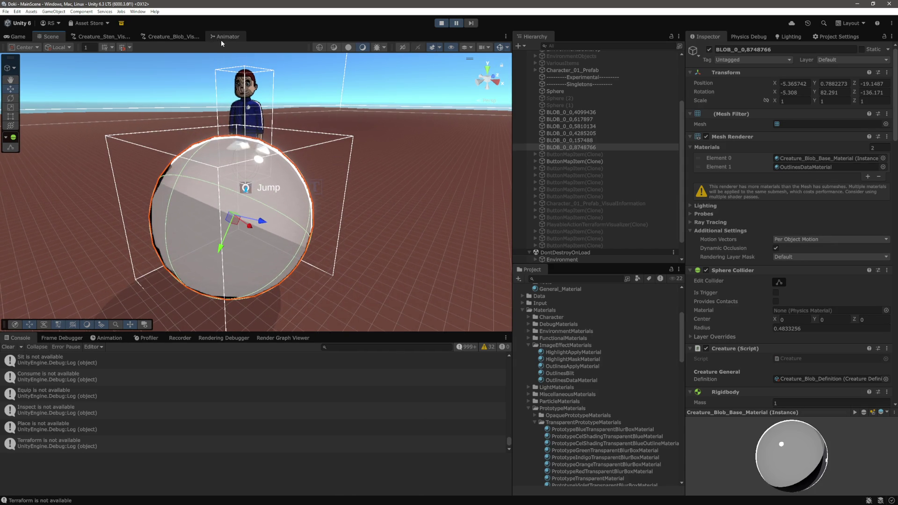
pyautogui.click(195, 35)
# Inspect the DynamicMeshGenerator node's Geometry Type list, leaving it on Ico Sphere.
pyautogui.scroll(5, 216, 229)
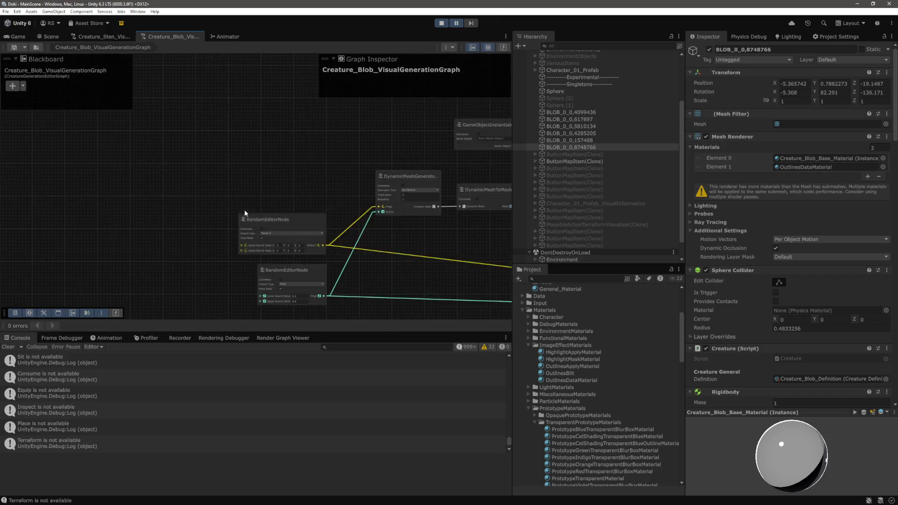
pyautogui.scroll(2, 275, 148)
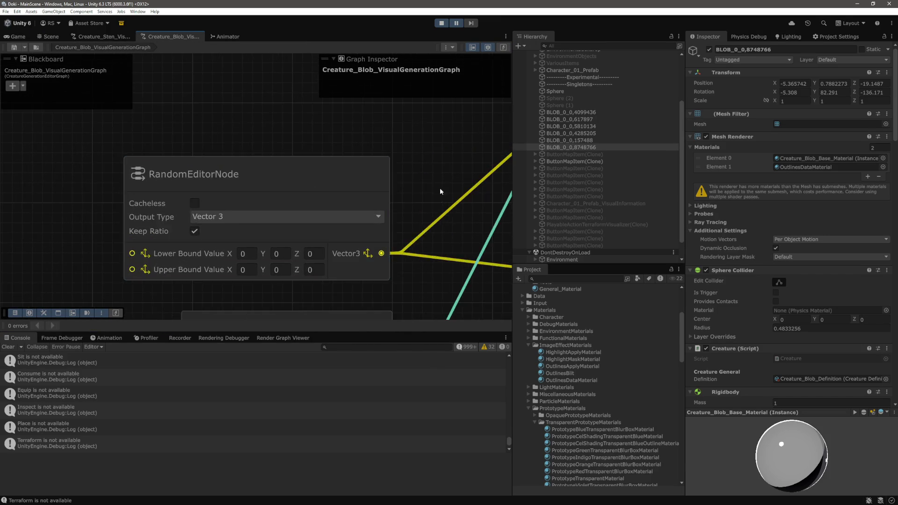
pyautogui.moveTo(508, 77); pyautogui.dragTo(146, 152)
pyautogui.click(277, 168)
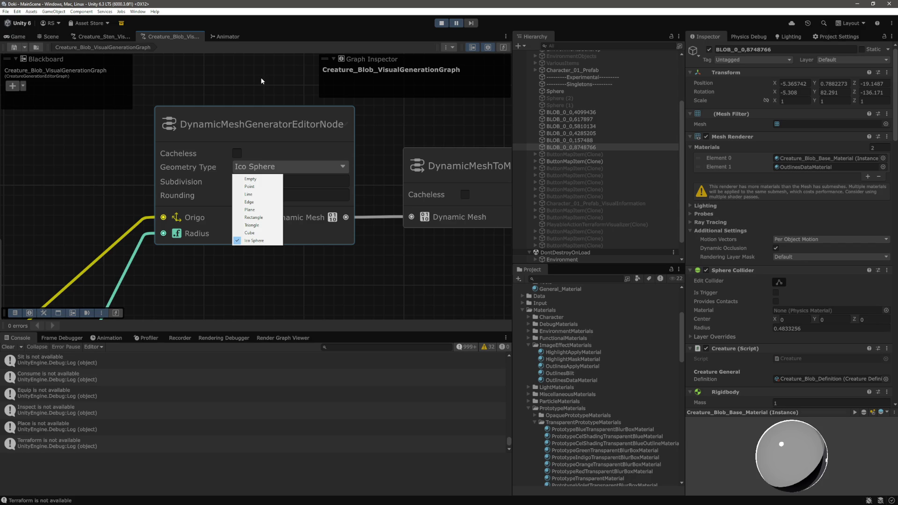
pyautogui.press('Escape')
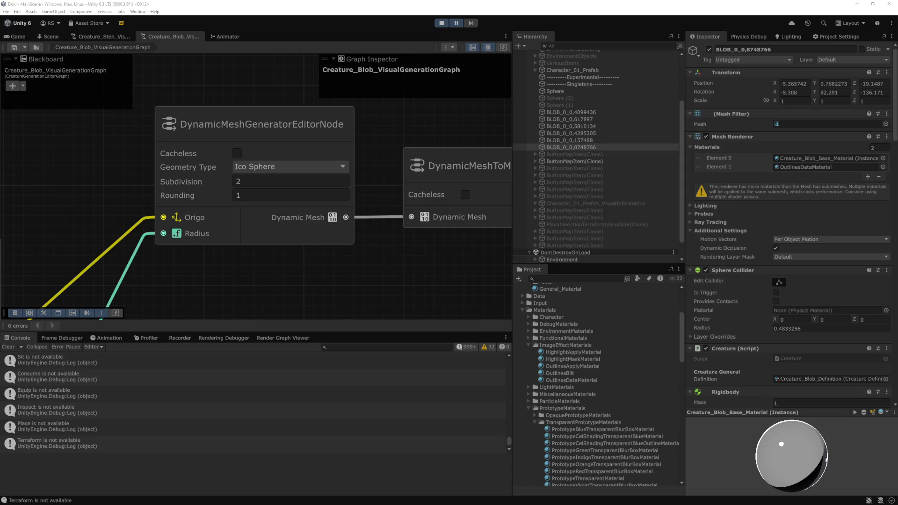
pyautogui.click(290, 166)
pyautogui.middleClick(270, 275)
pyautogui.scroll(-5, 270, 273)
# Zoom the Game view out to 0.56x and stop play mode.
pyautogui.click(14, 36)
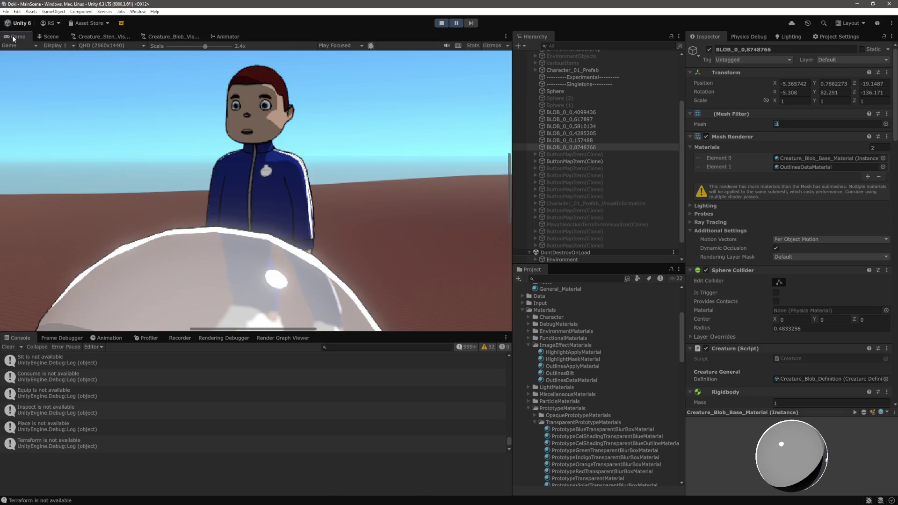
pyautogui.moveTo(207, 47); pyautogui.dragTo(146, 54)
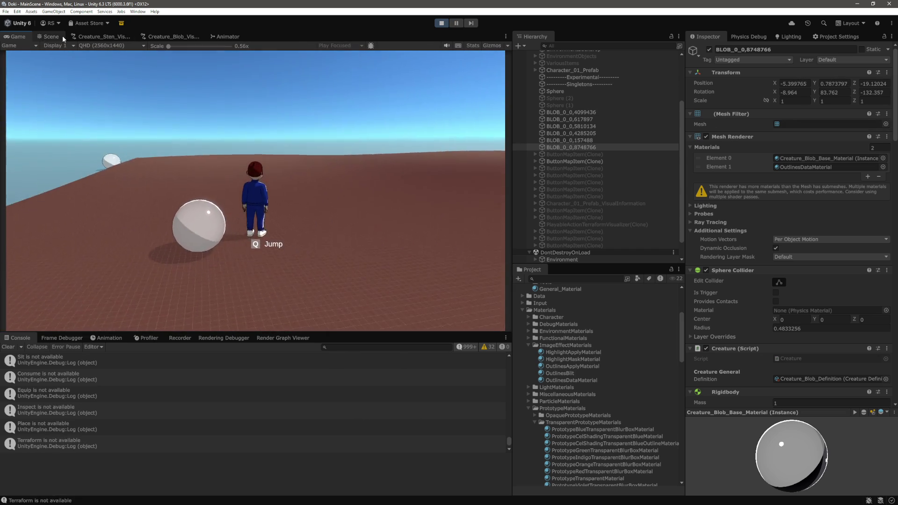
pyautogui.click(441, 24)
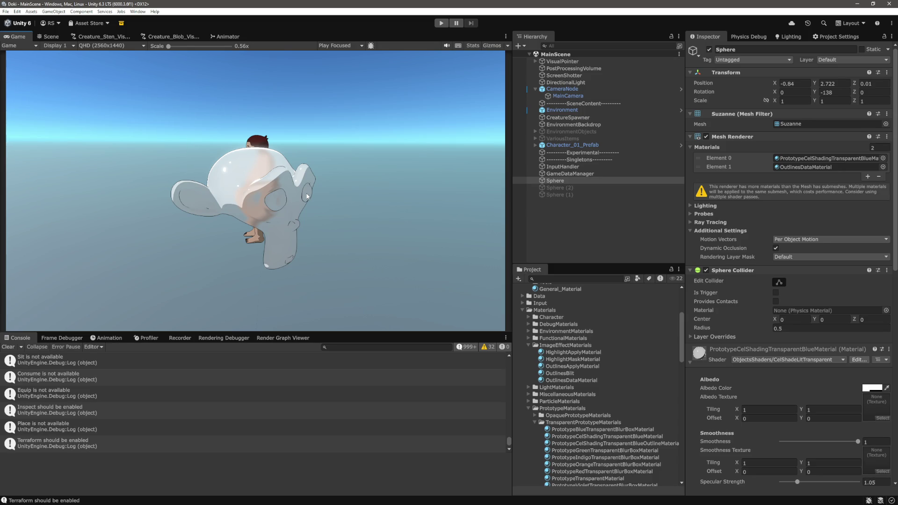
pyautogui.click(171, 36)
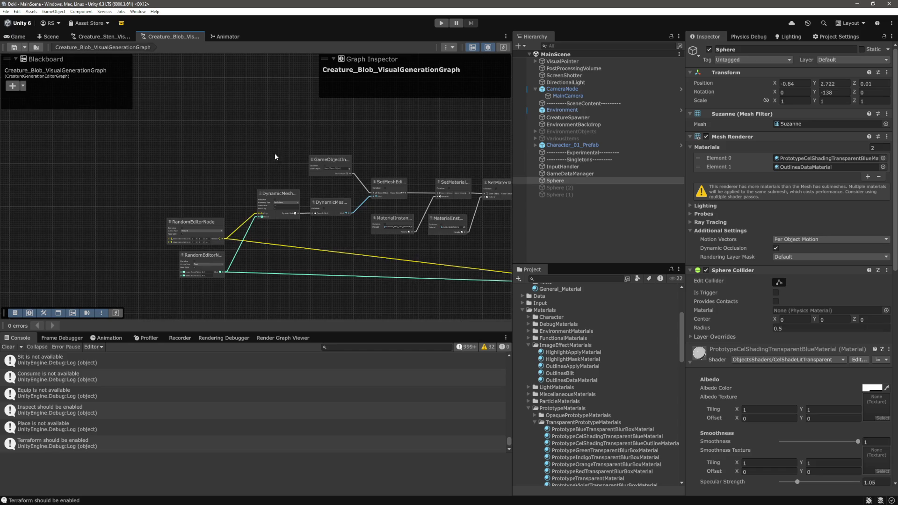
pyautogui.scroll(5, 274, 153)
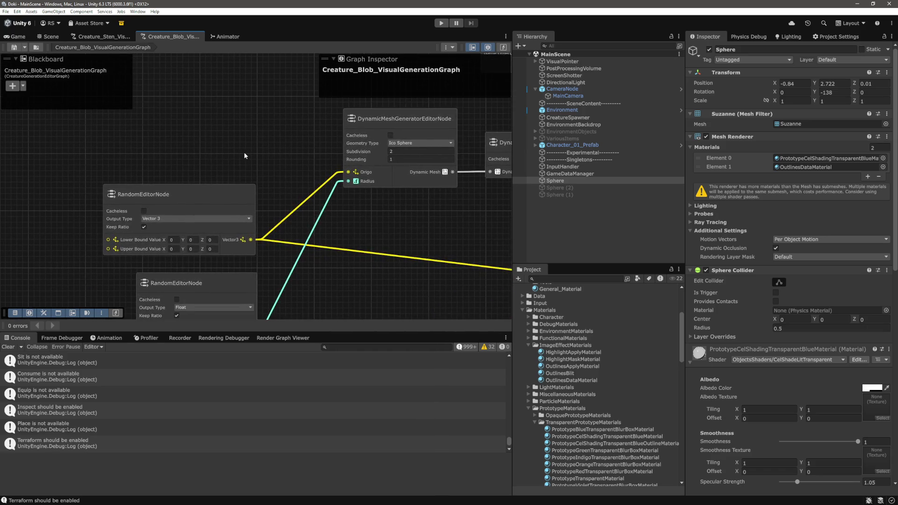
pyautogui.moveTo(244, 156); pyautogui.dragTo(214, 151)
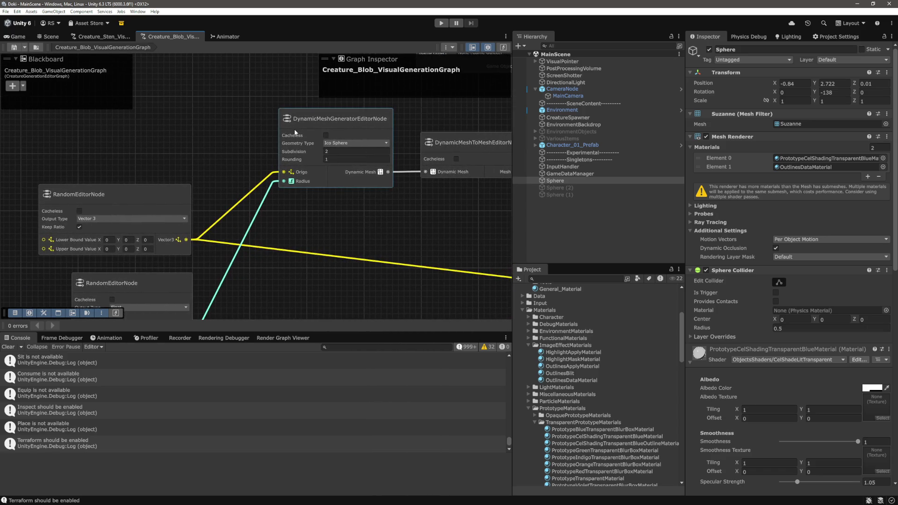
pyautogui.scroll(-2, 294, 129)
pyautogui.moveTo(249, 126); pyautogui.dragTo(139, 122)
pyautogui.scroll(-1, 139, 121)
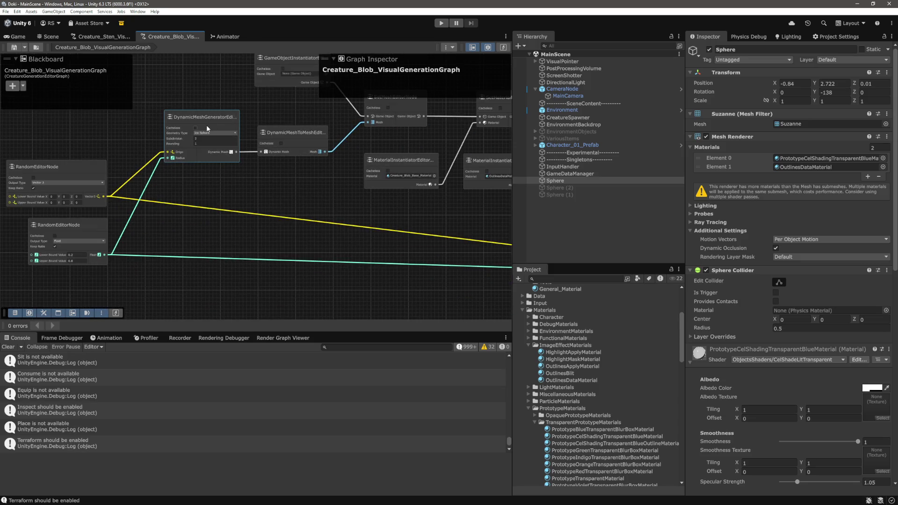
pyautogui.scroll(-3, 237, 151)
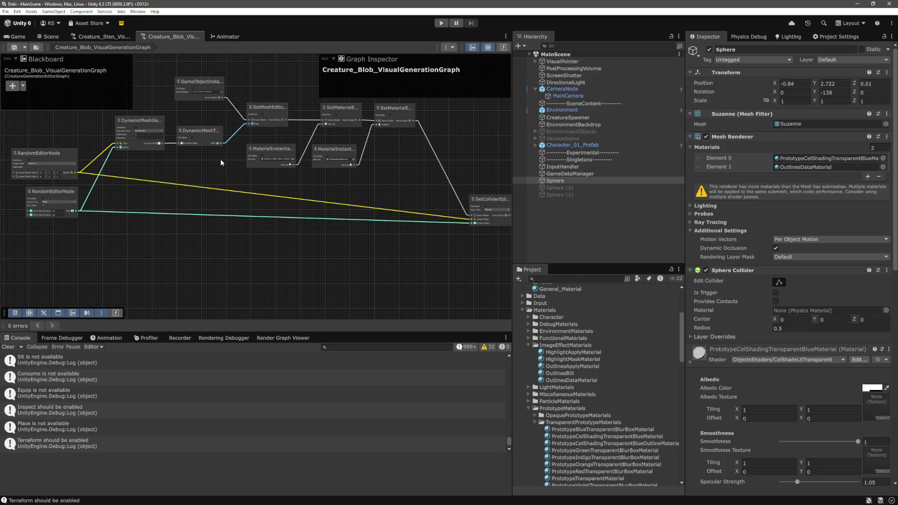
pyautogui.click(18, 37)
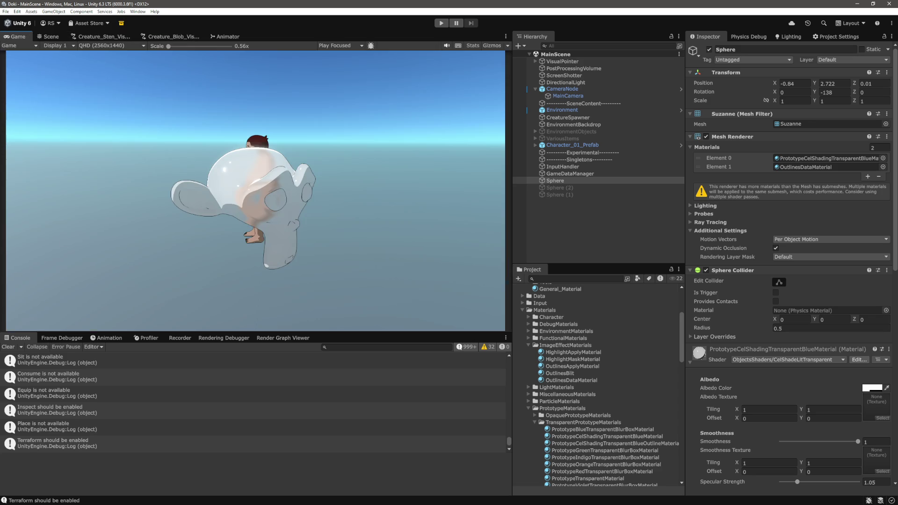